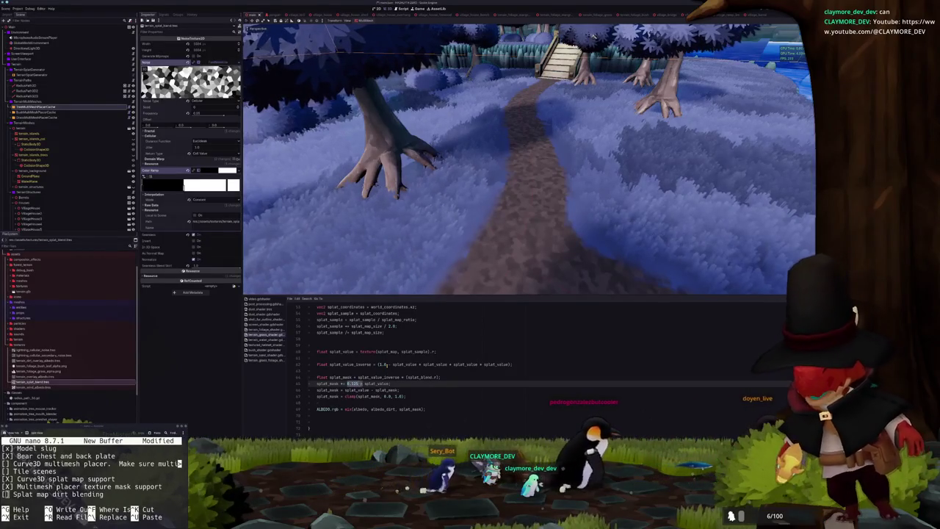
Remove the 1.115 multiplier from the terrain shader's splat mask line and save the scene
key(BackSpace)
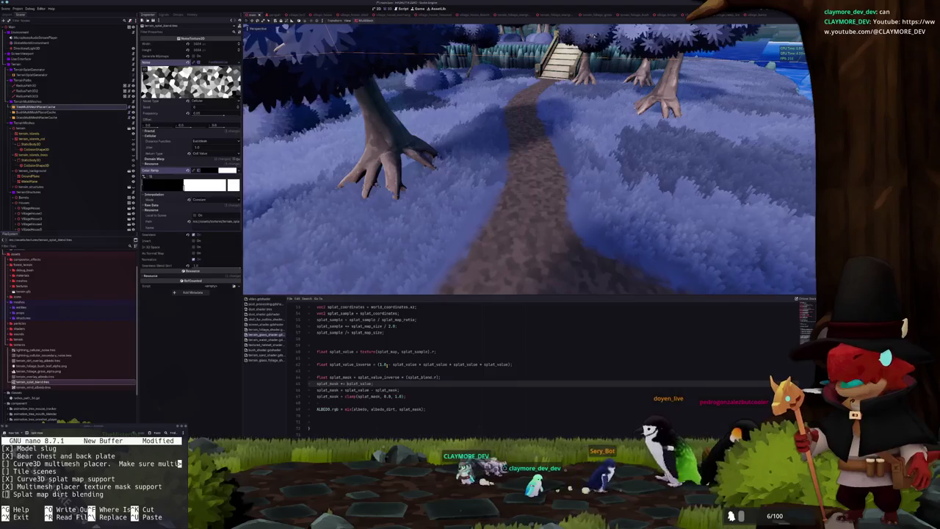
key(ctrl+s)
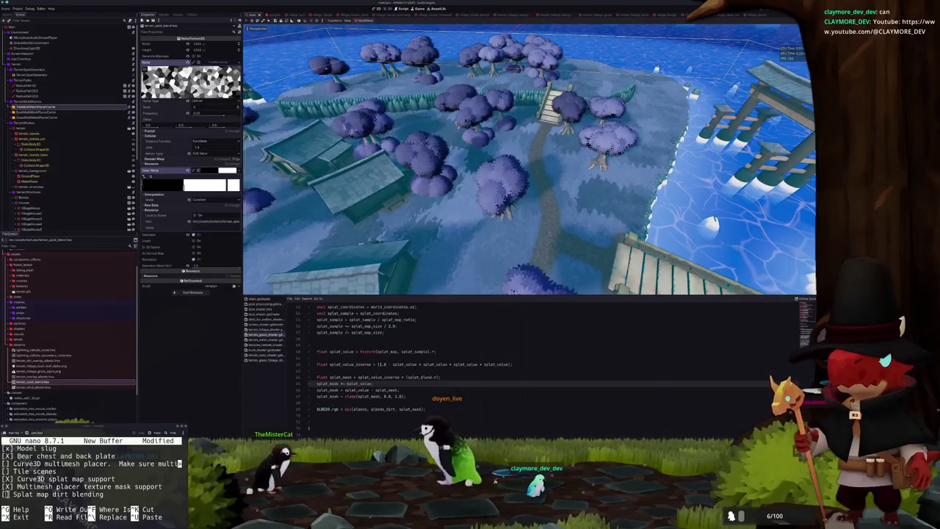
key(alt+Tab)
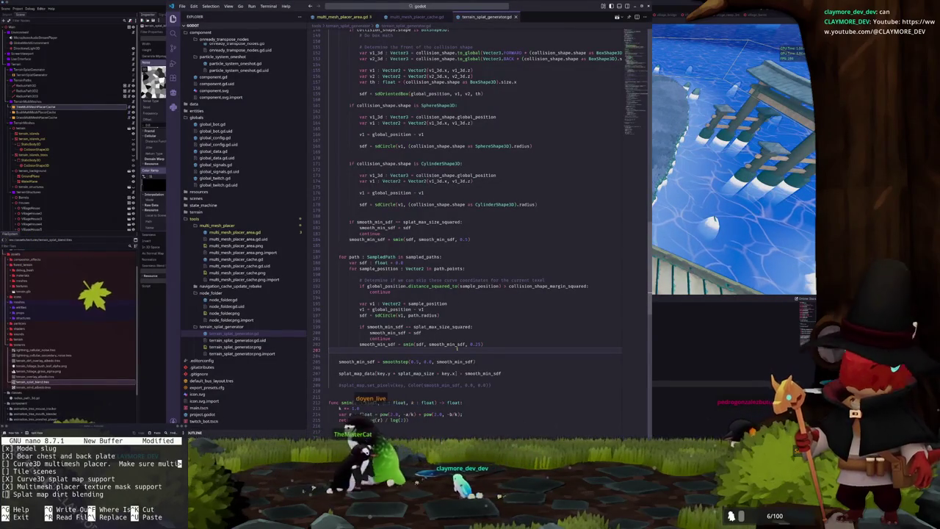
Change the first smoothstep argument on line 205 of the splat generator to 1.0
double_click(415, 361)
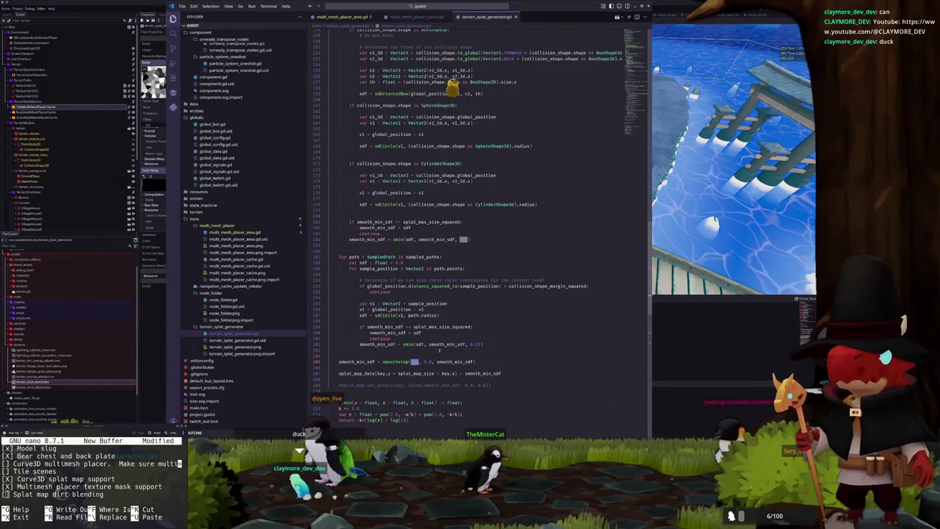
text(1.)
key(alt+Tab)
scroll(470, 226, up, 2)
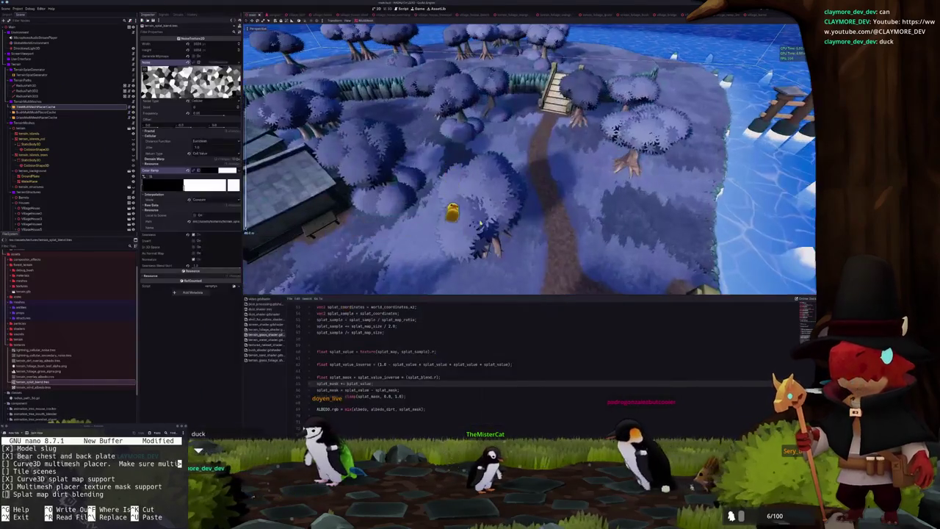
click(52, 76)
key(alt+Tab)
text(1.0)
Edit the path smin blend value on line 202 and save the script
double_click(475, 343)
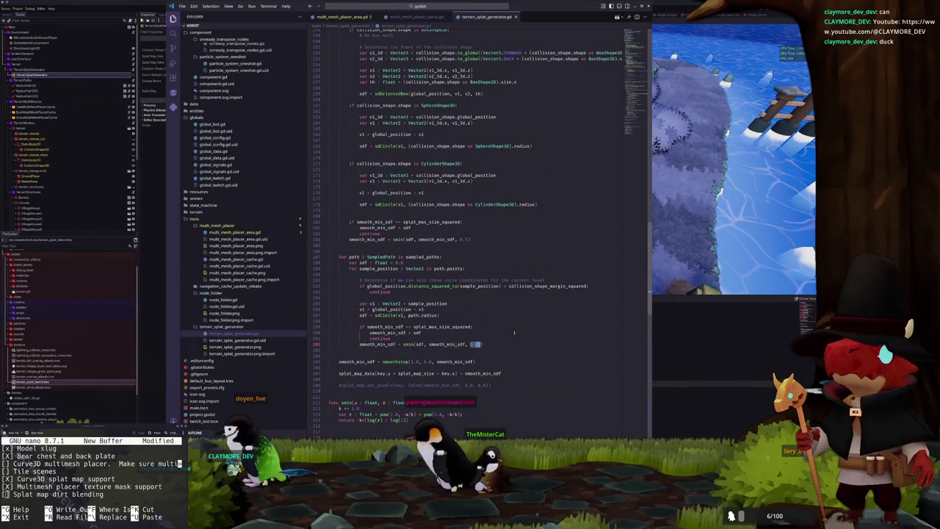
text(0.5)
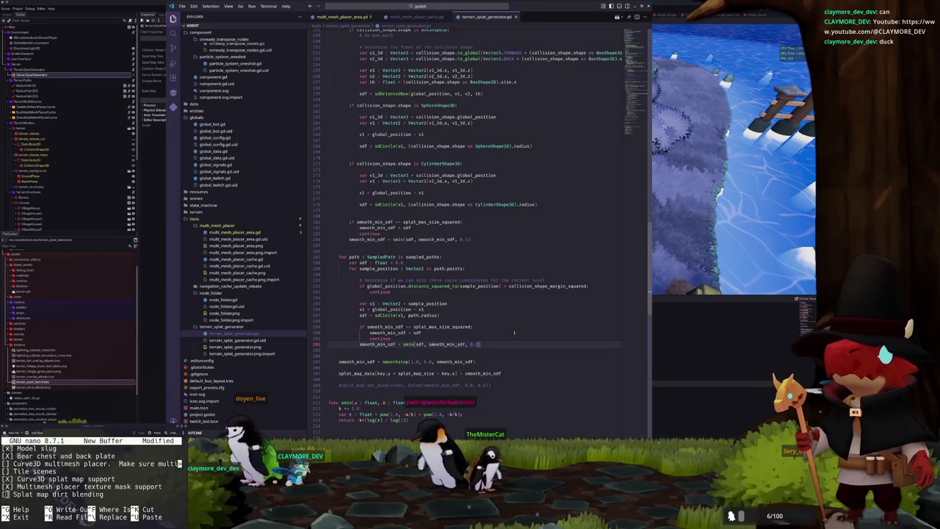
key(ctrl+s)
Regenerate the terrain splat map from the TerrainSplatGenerator node in Godot
key(alt+Tab)
click(178, 44)
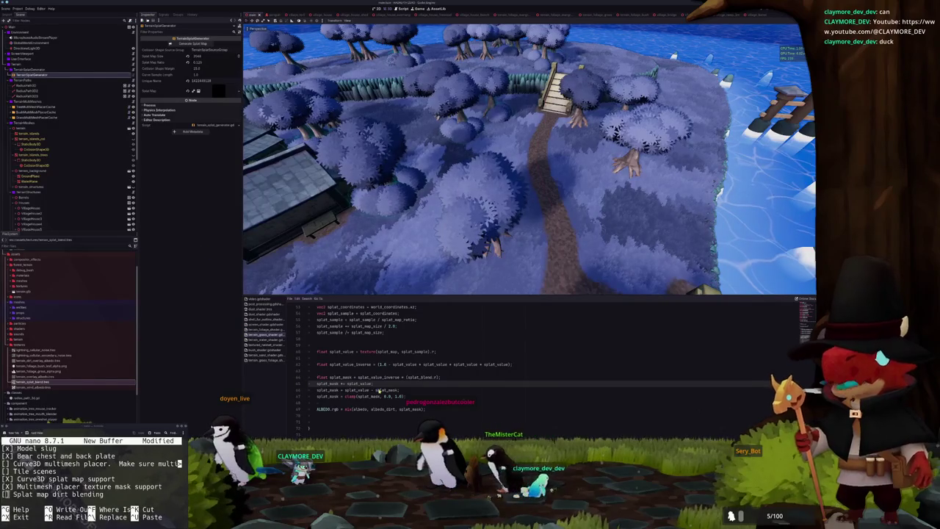
key(alt+Tab)
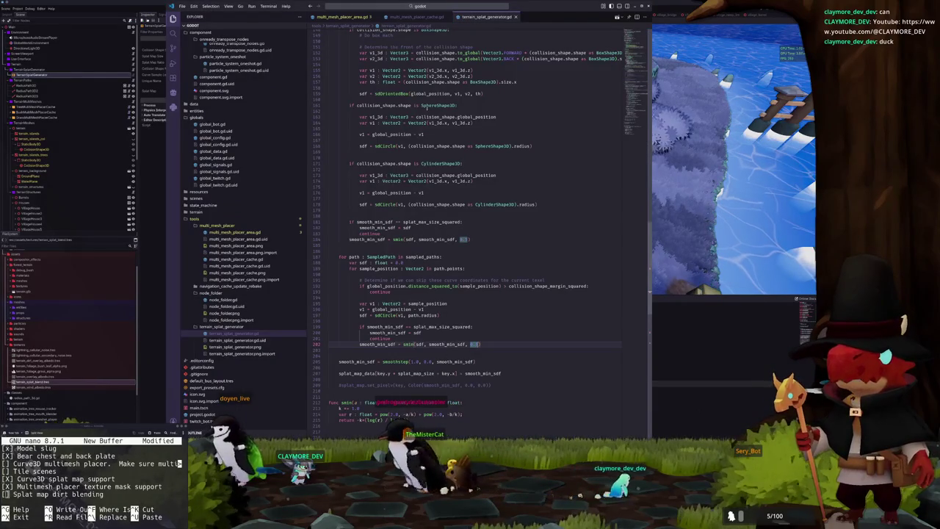
Change the mask threshold on line 126 of multi_mesh_placer_area.gd from 0.0 to 0.5 and save the scene
click(412, 17)
click(339, 16)
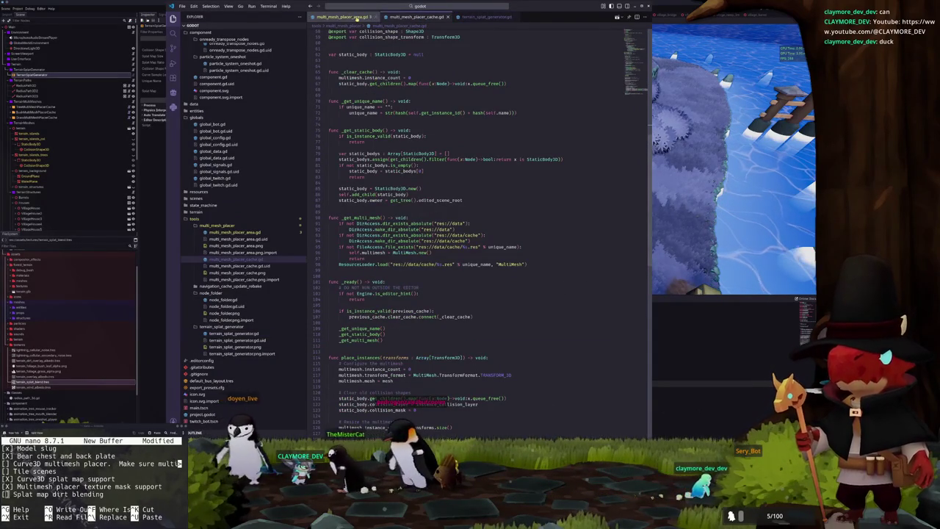
scroll(430, 290, down, 5)
scroll(430, 290, down, 3)
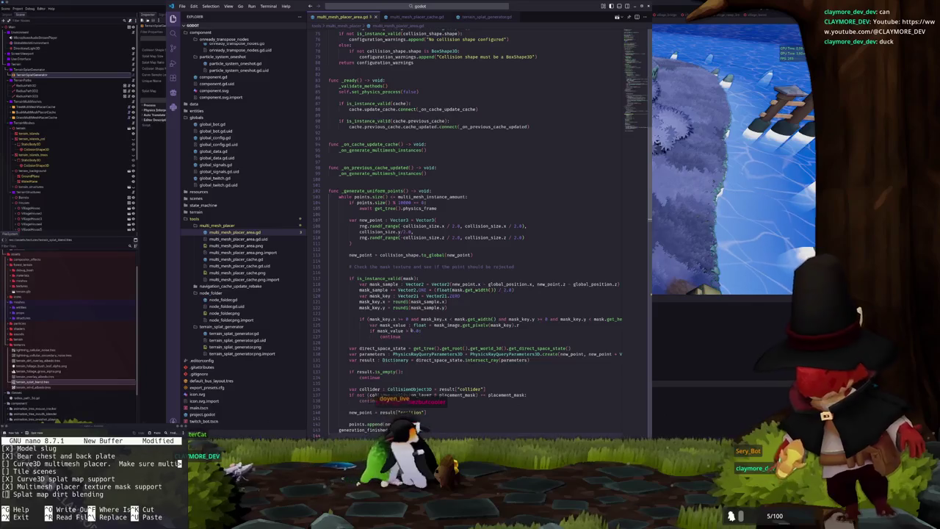
double_click(415, 330)
text(0.5)
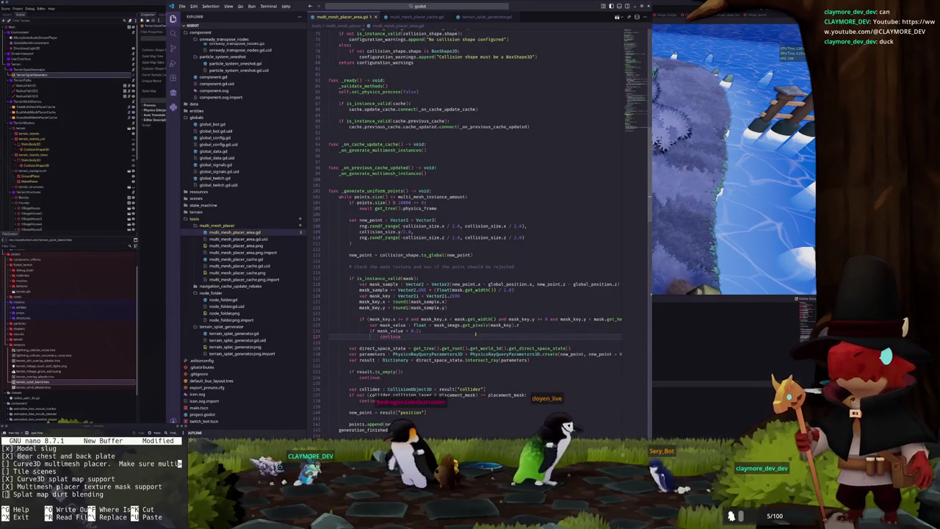
key(alt+Tab)
key(ctrl+s)
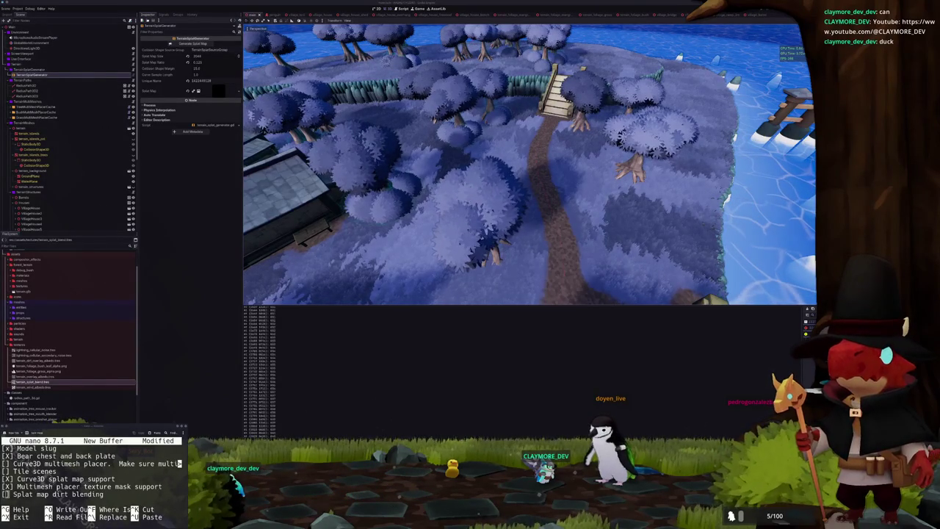
key(alt+Tab)
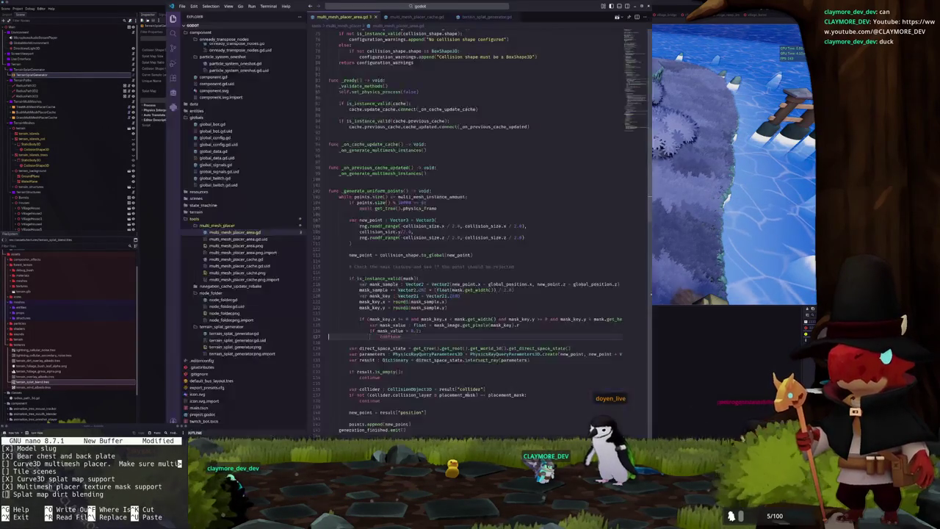
scroll(426, 199, up, 2)
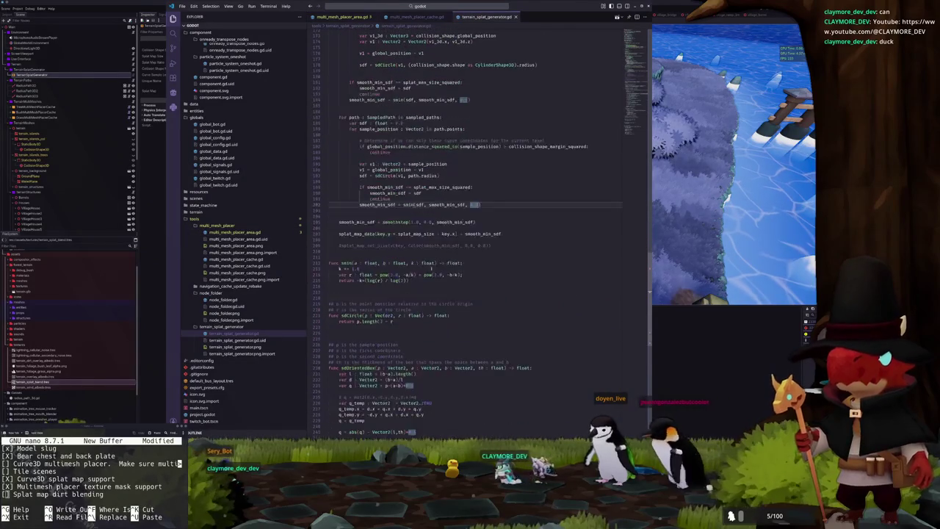
scroll(422, 272, up, 15)
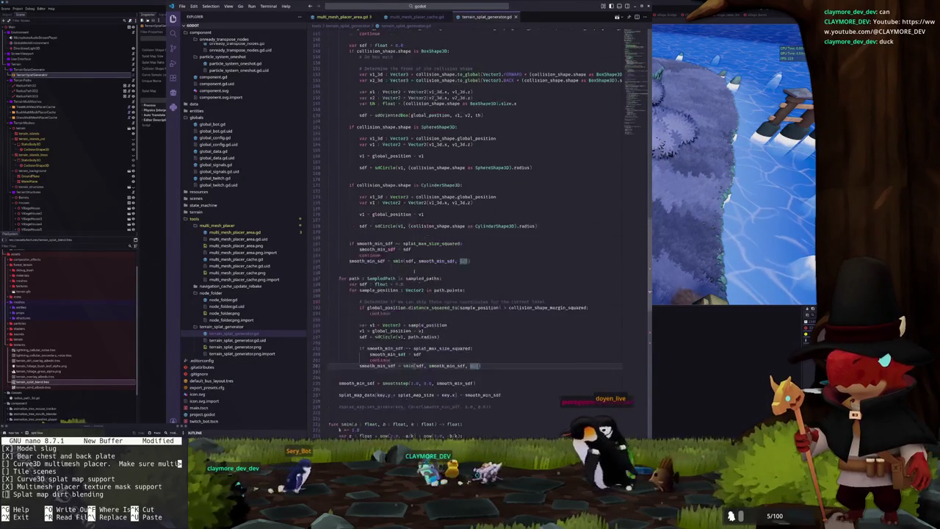
click(353, 191)
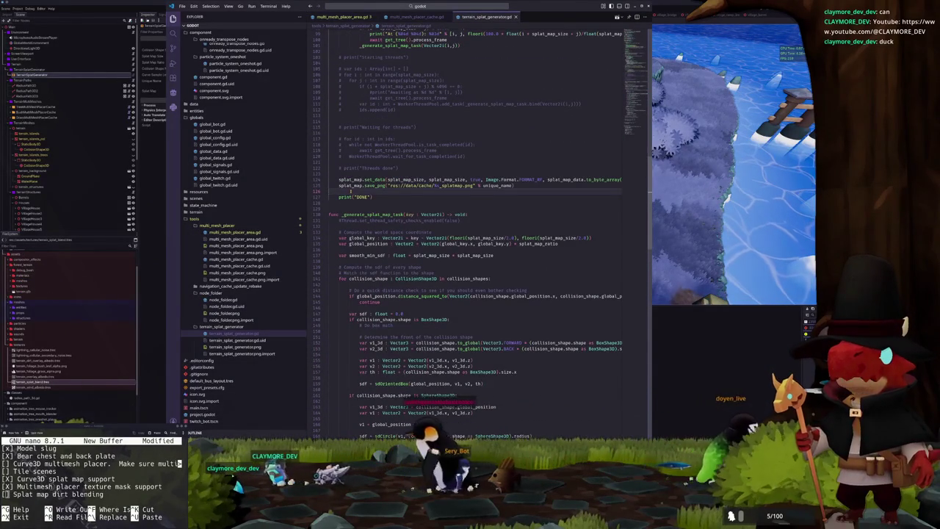
key(Return)
key(Return)
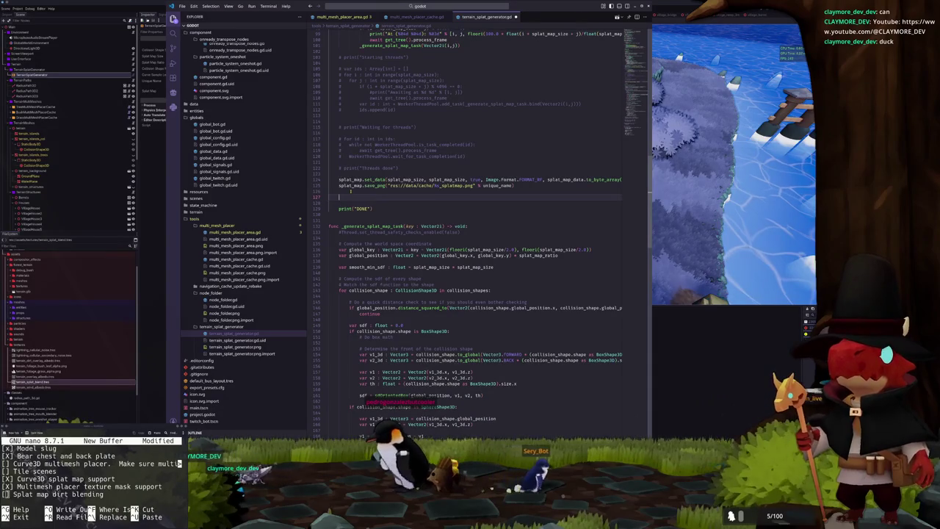
key(ctrl+s)
text(get_editor)
text(()
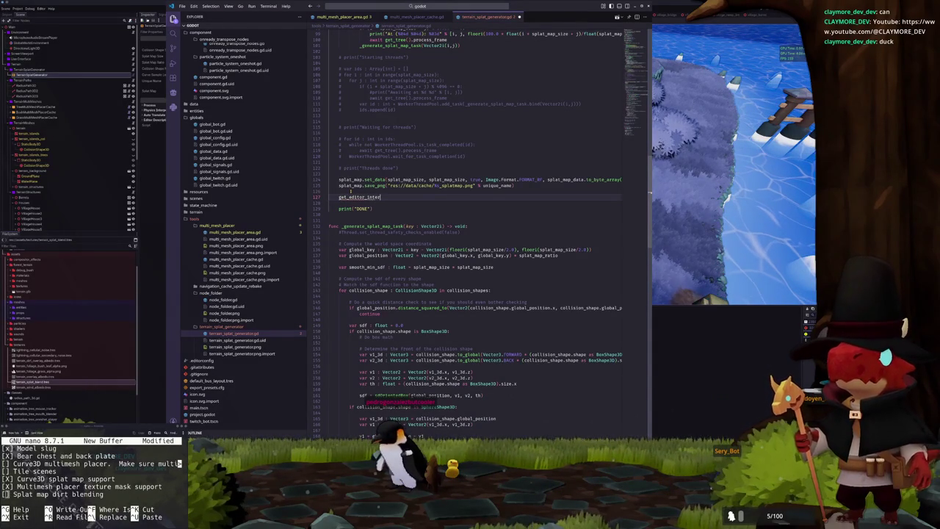
text(()
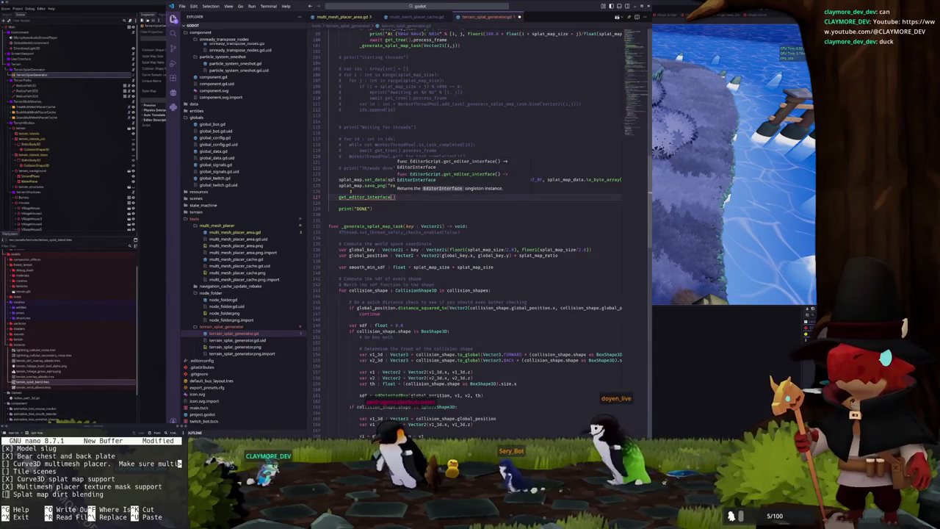
text(.)
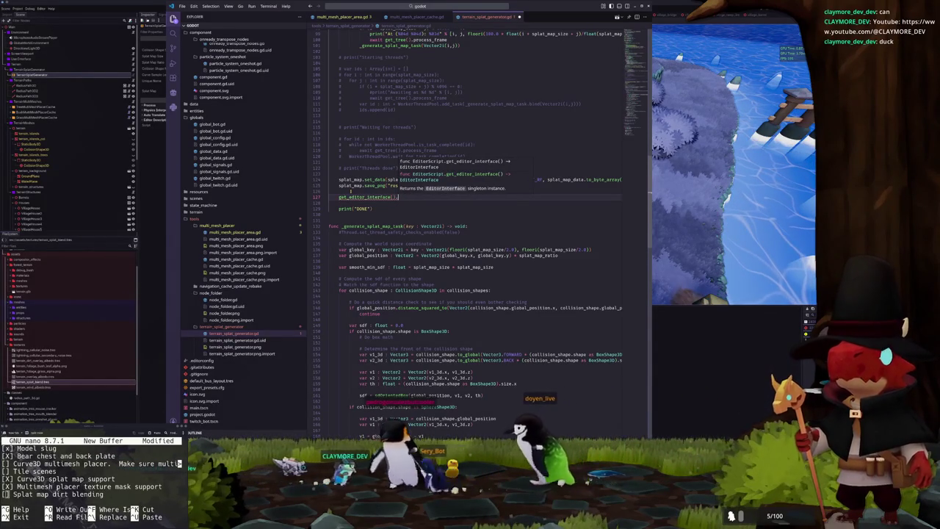
key(BackSpace)
key(ctrl+BackSpace)
key(ctrl+BackSpace)
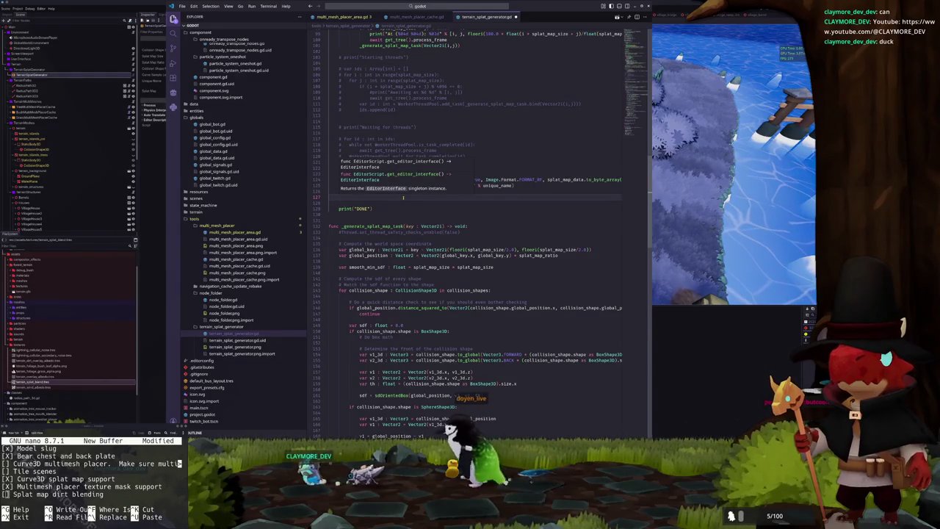
key(alt+Tab)
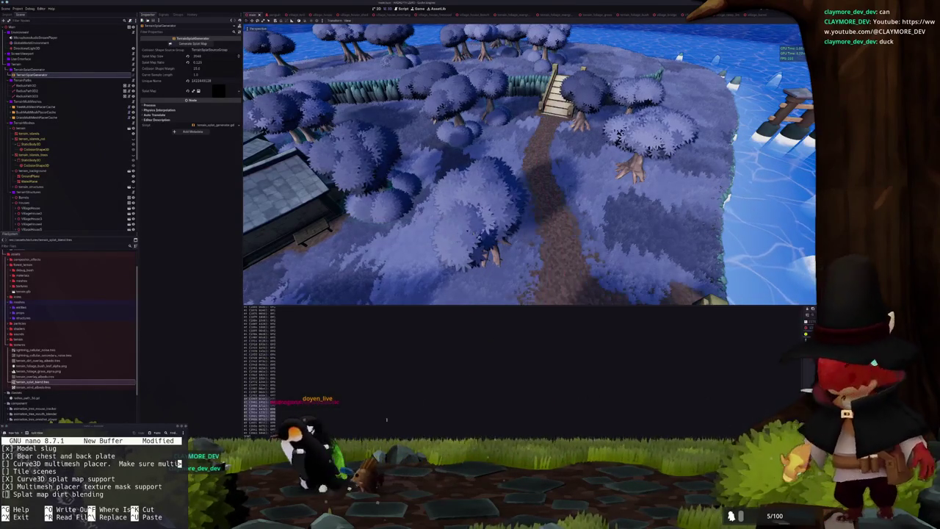
Select the terrain mesh and expand its material's Splat Map texture to preview the red map
click(499, 234)
scroll(500, 234, up, 5)
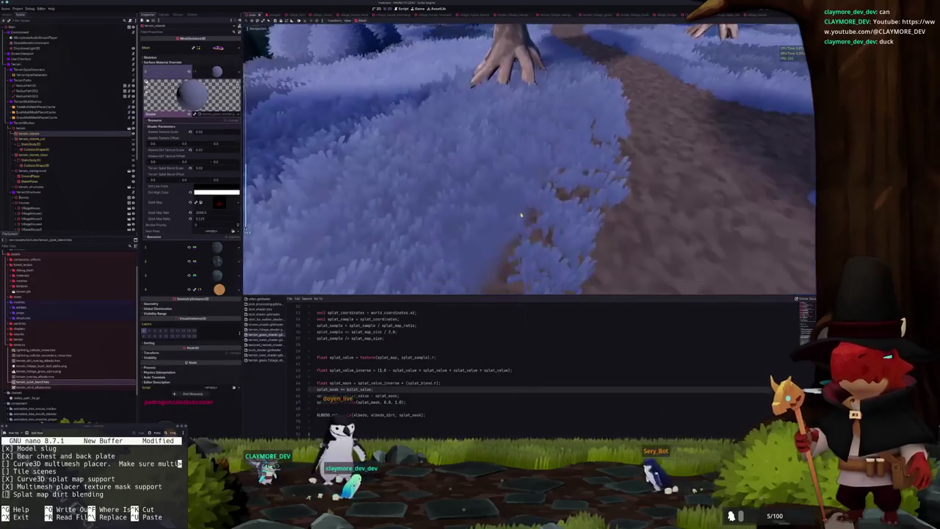
scroll(520, 216, down, 6)
scroll(511, 232, down, 2)
scroll(510, 233, down, 3)
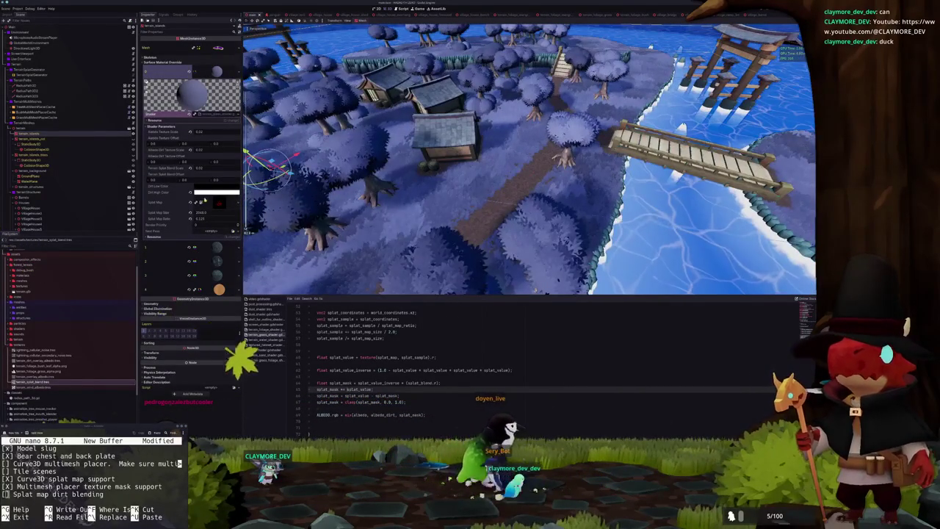
click(216, 204)
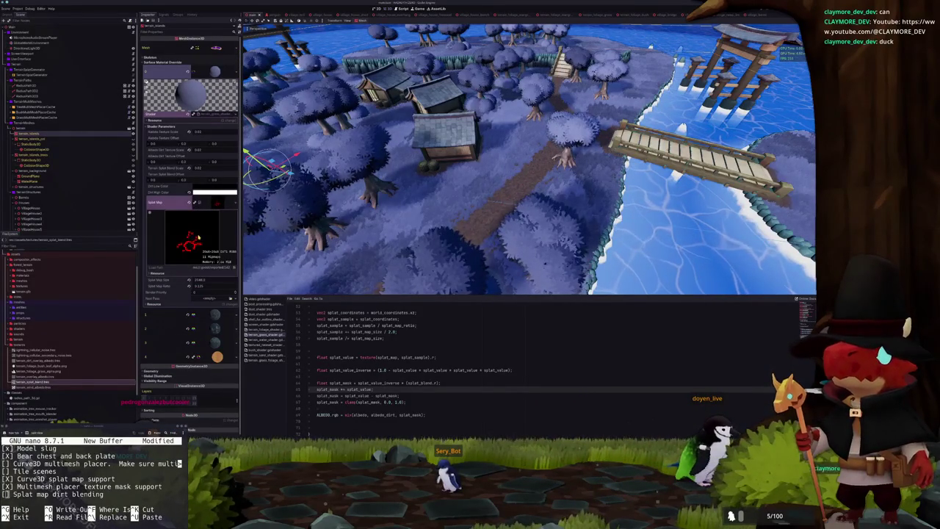
scroll(73, 352, down, 3)
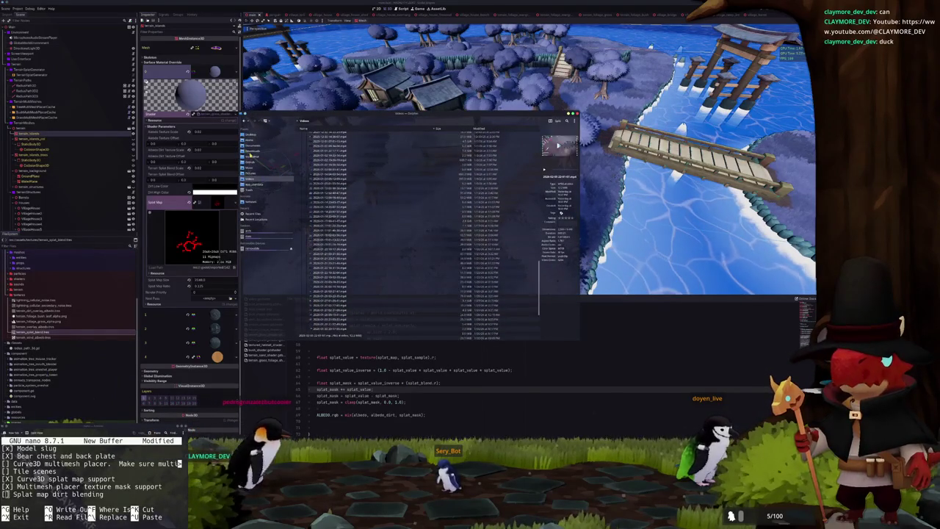
Browse the project folders in Dolphin to the cache folder and open the generated splat map PNG
click(253, 156)
double_click(328, 152)
double_click(319, 141)
double_click(317, 146)
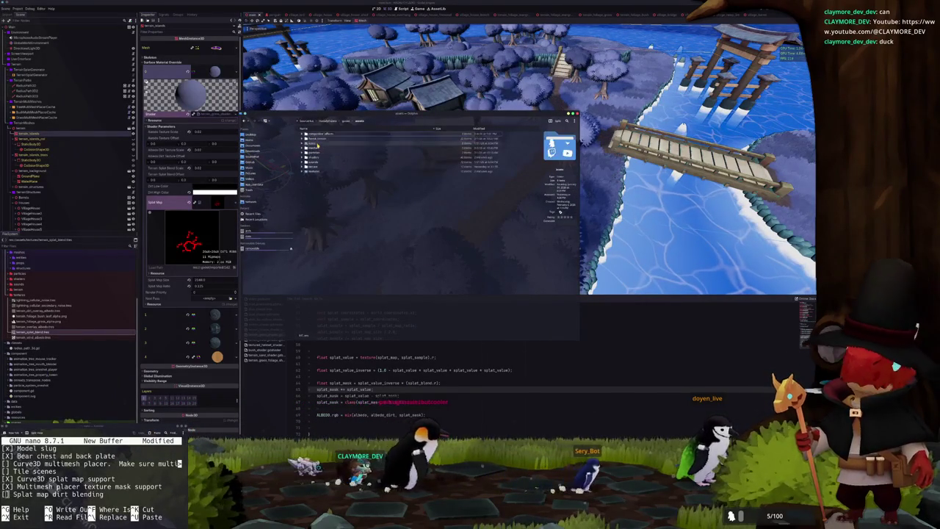
double_click(317, 170)
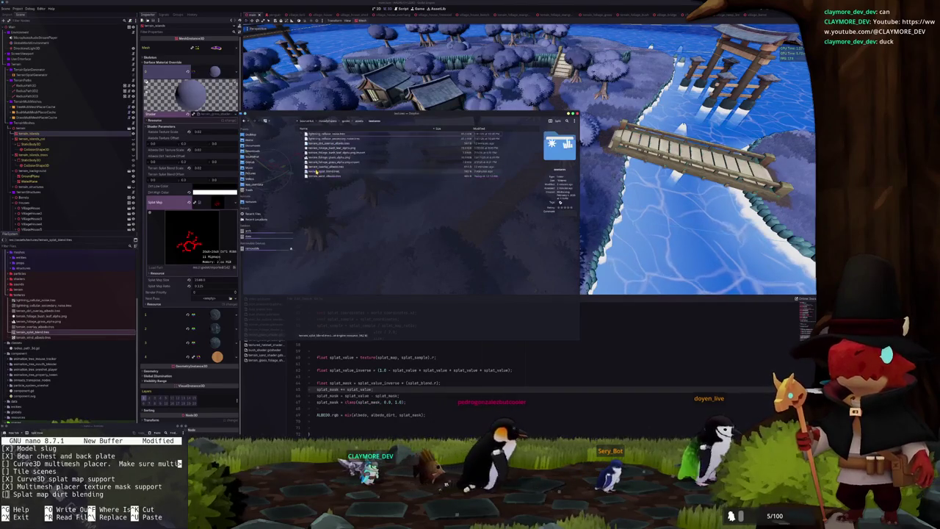
click(358, 120)
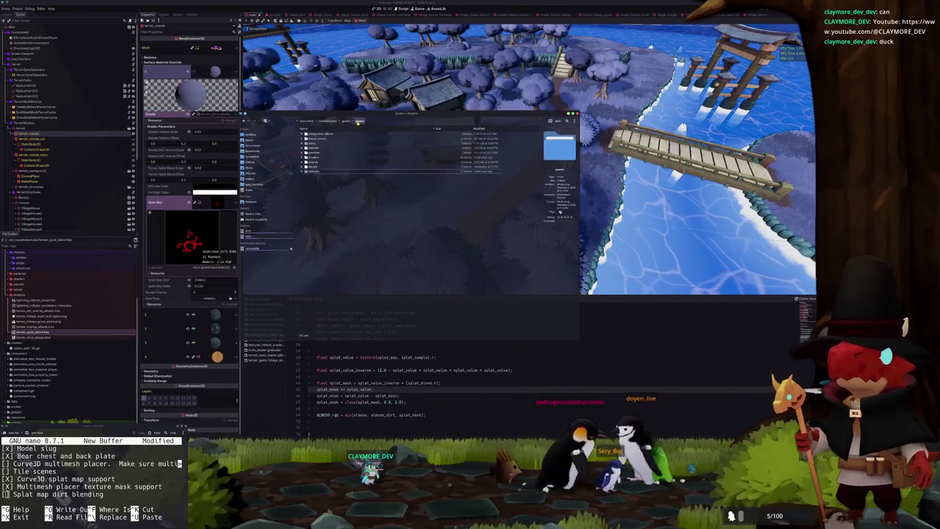
click(344, 120)
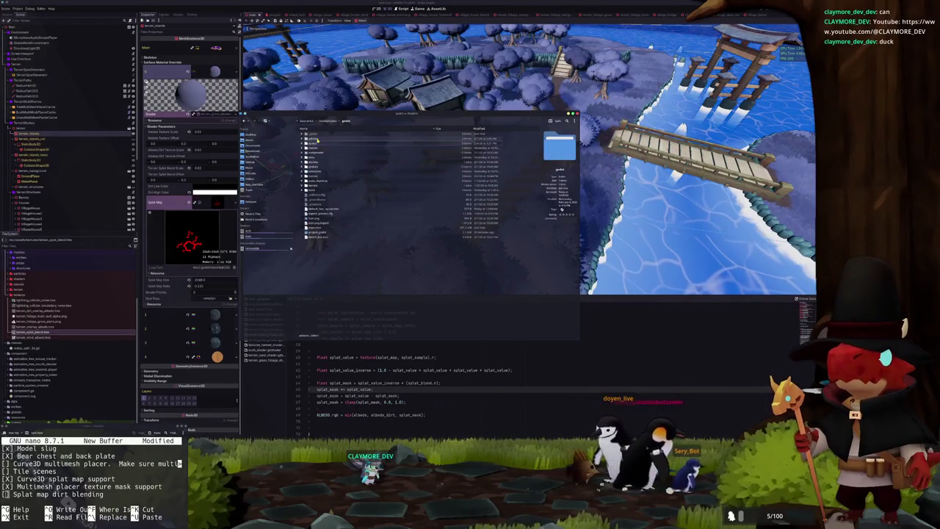
double_click(319, 157)
double_click(324, 134)
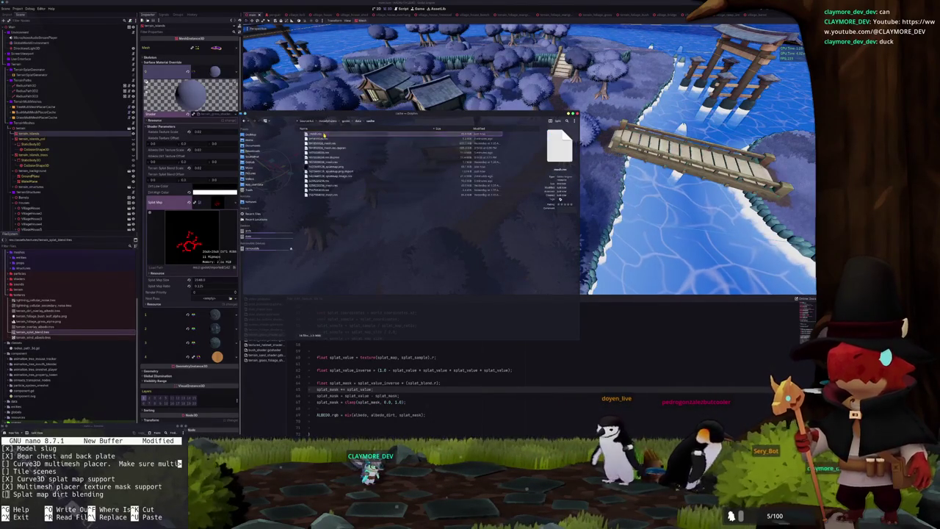
double_click(326, 168)
scroll(406, 240, up, 8)
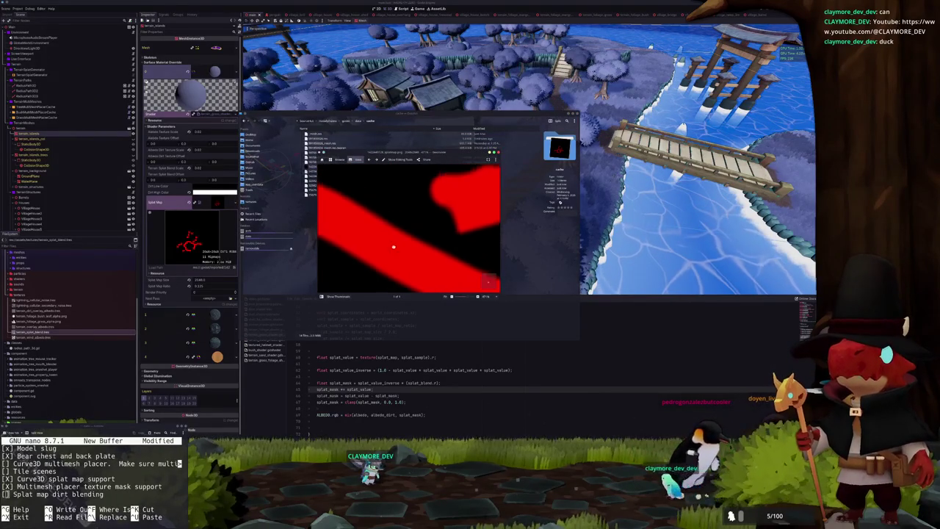
Zoom in and out on the splat map to examine the red strokes
scroll(395, 244, up, 4)
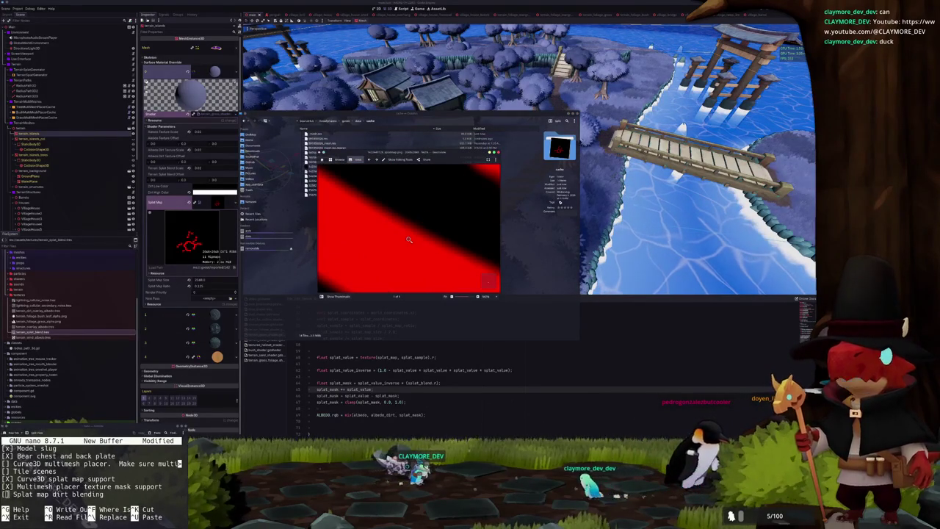
scroll(409, 240, down, 4)
scroll(405, 251, up, 2)
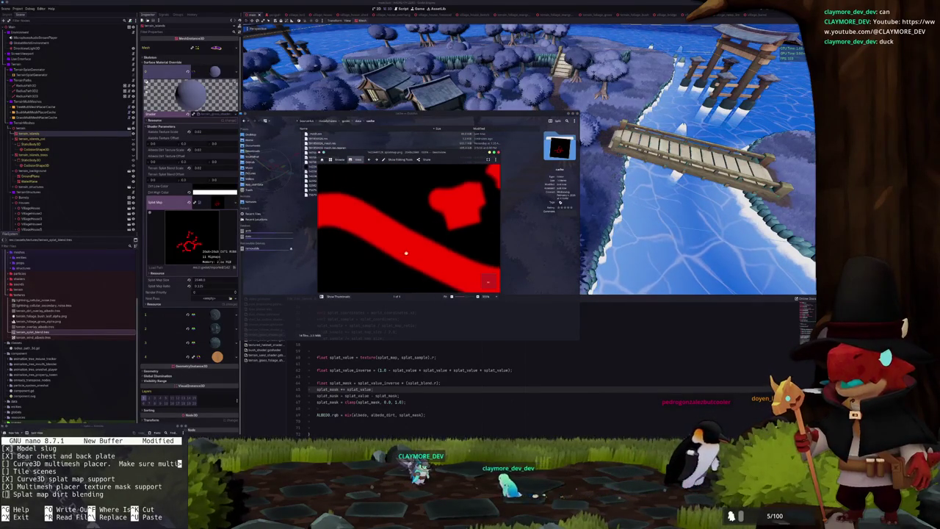
scroll(404, 252, down, 3)
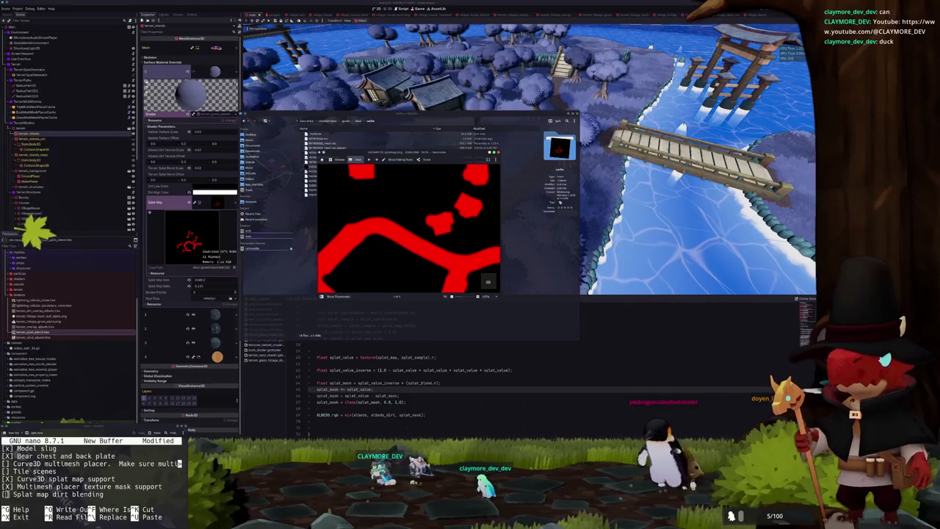
scroll(412, 261, down, 3)
scroll(409, 263, up, 3)
scroll(409, 263, down, 2)
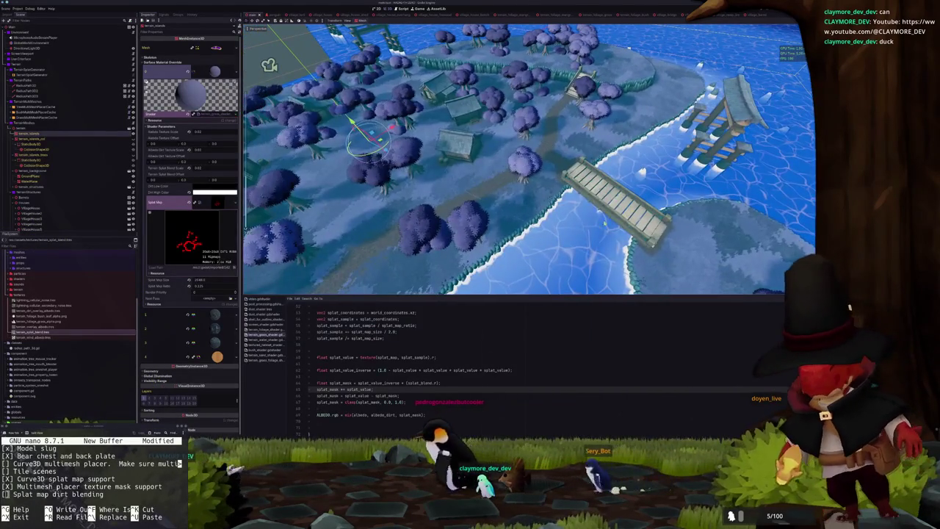
Go back to terrain_splat_generator.gd and look over the code that saves the PNG to the cache folder
key(alt+Tab)
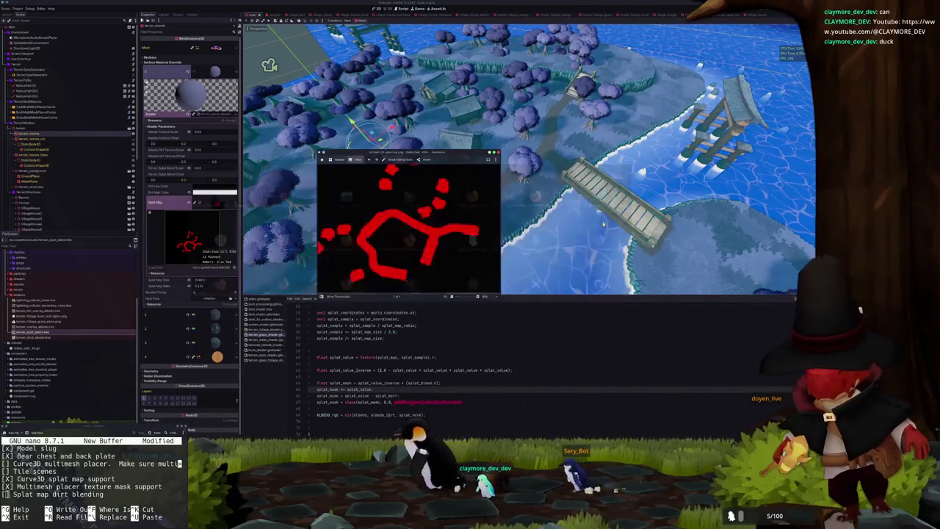
key(alt+Tab)
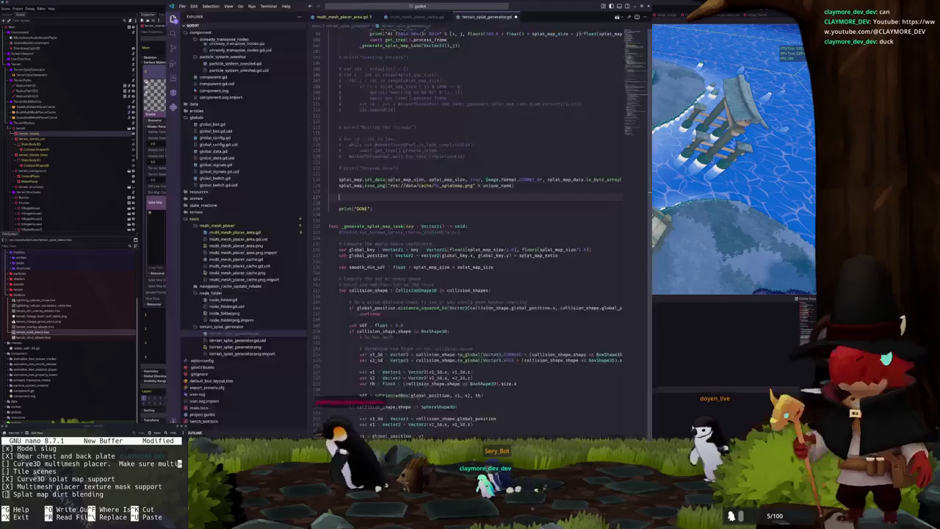
scroll(448, 221, up, 3)
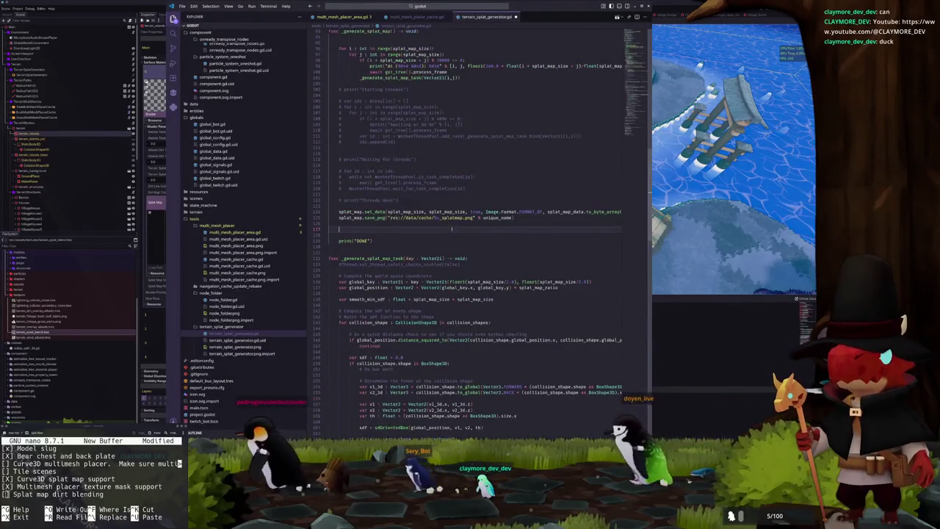
scroll(496, 309, down, 15)
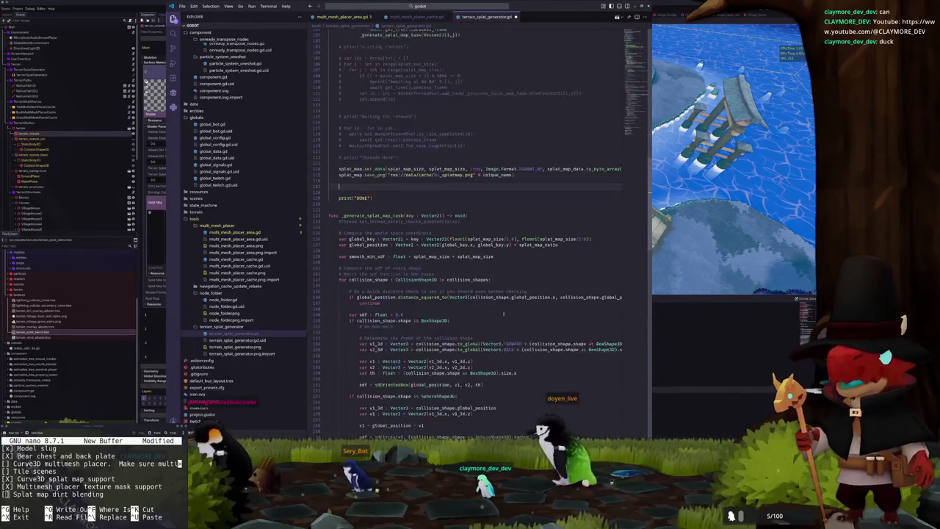
Select the 0.5 smoothing value in the smin call, close the image viewer, and return to Godot
scroll(499, 314, down, 7)
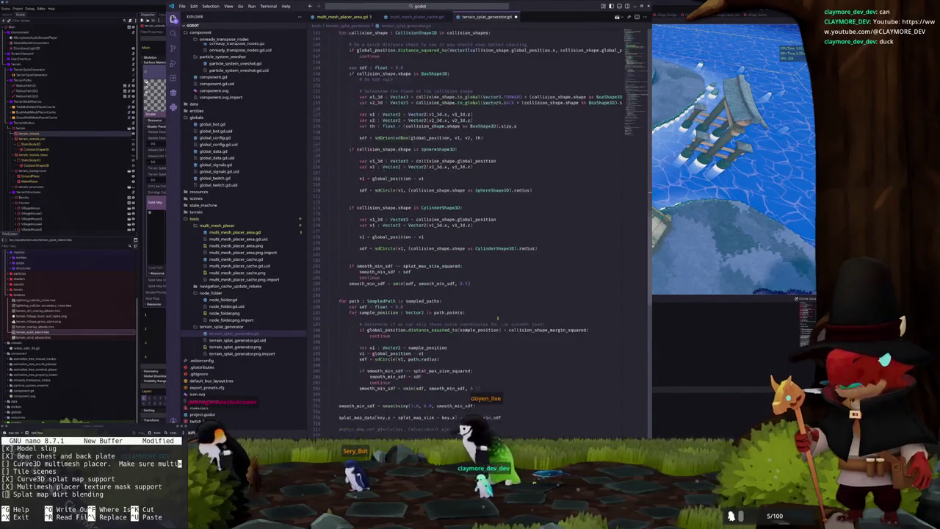
double_click(473, 323)
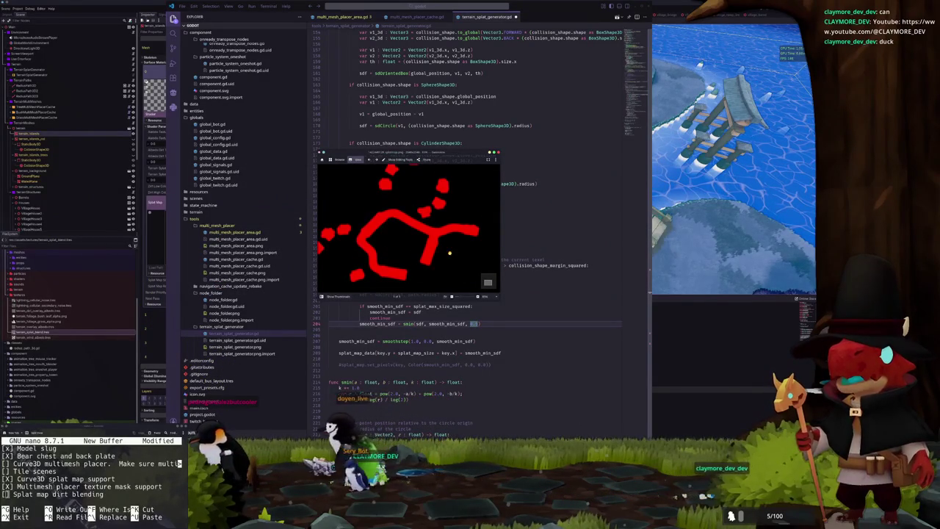
key(Escape)
key(alt+Tab)
scroll(538, 192, up, 15)
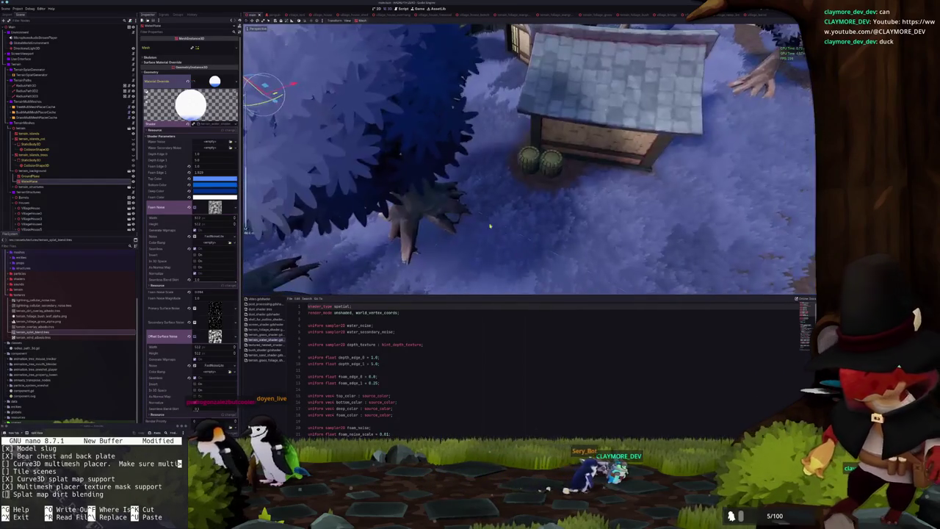
Inspect the tree MultiMeshPlacerCache and a RadiusPath3D node, then orbit for a new village view
click(50, 107)
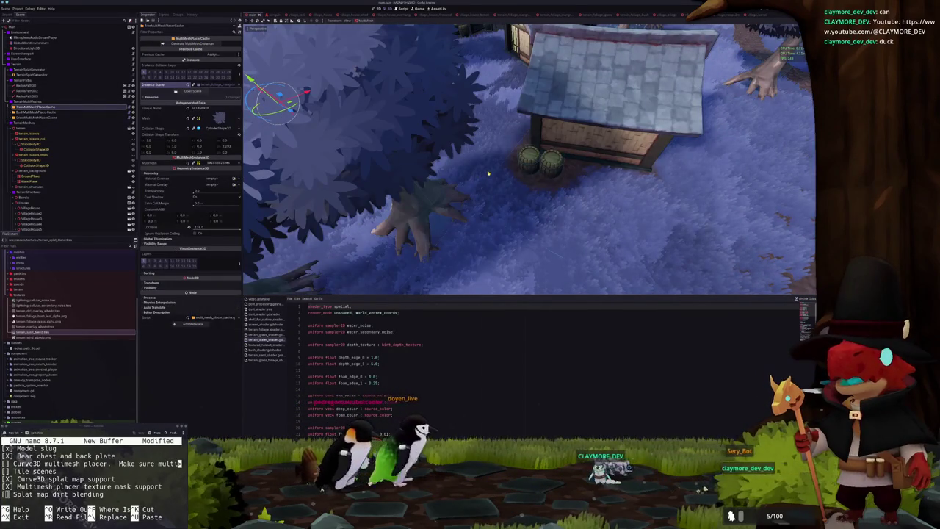
scroll(476, 180, down, 5)
scroll(475, 163, up, 5)
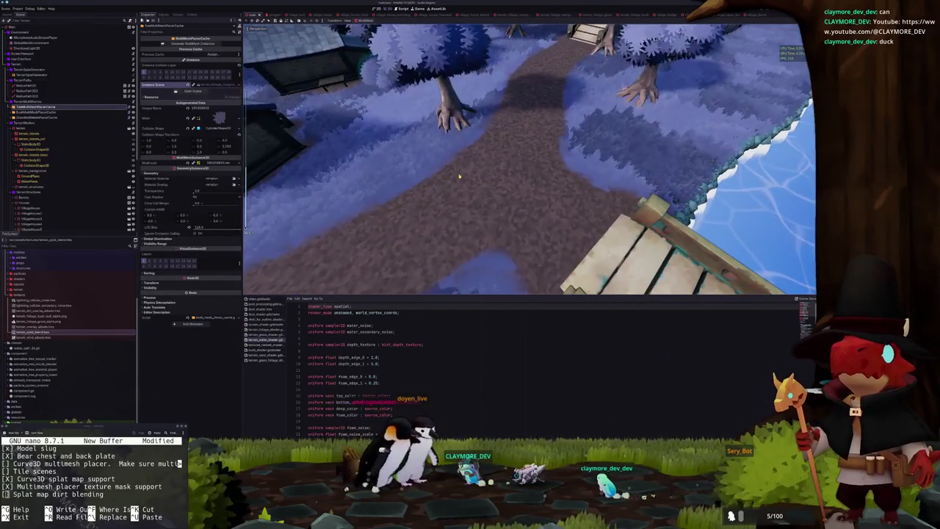
scroll(459, 176, down, 3)
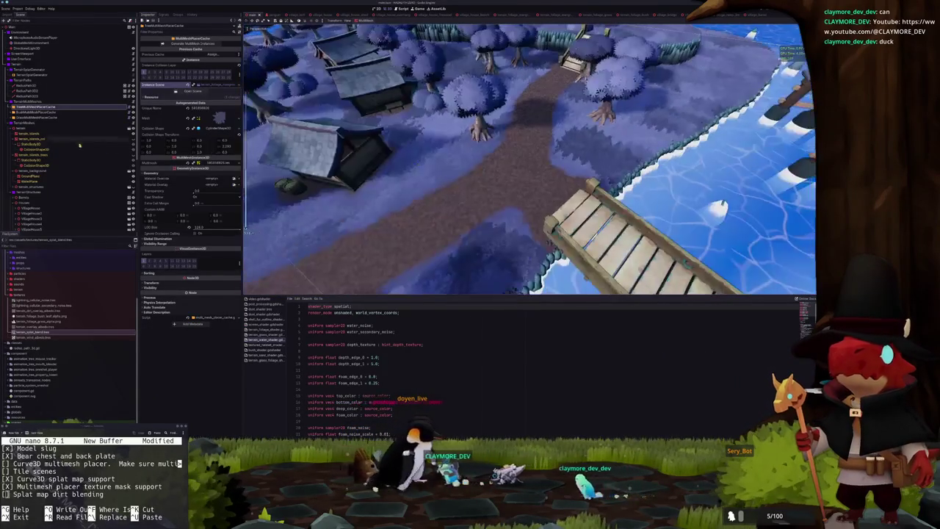
click(114, 85)
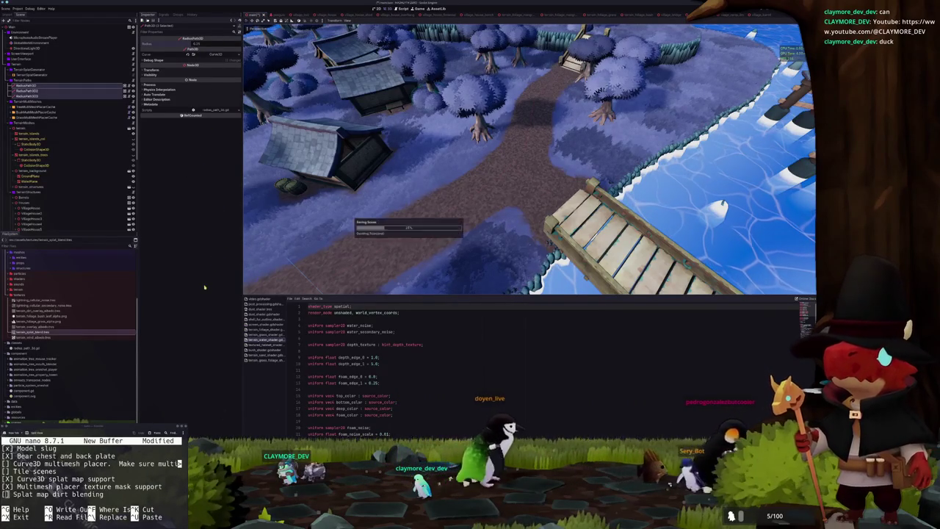
drag(279, 271, 333, 250)
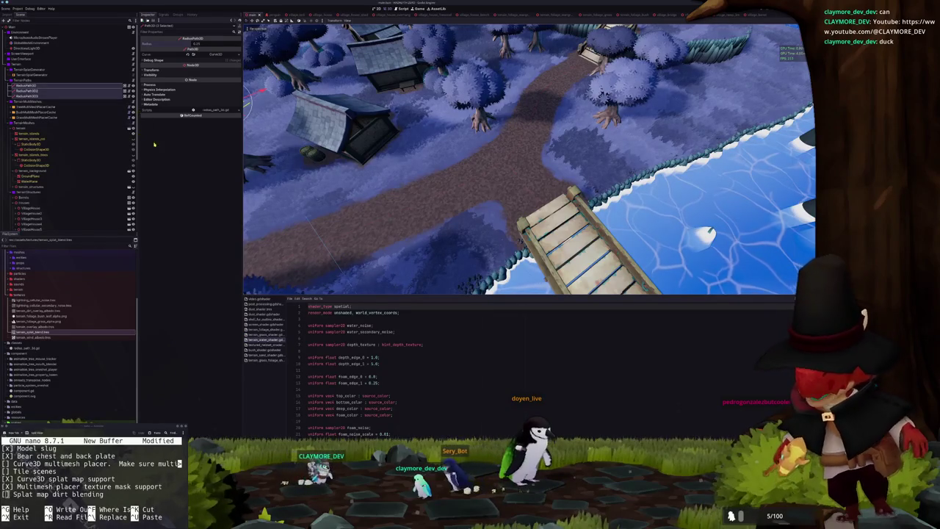
Set the path smin smoothing value on line 204 of terrain_splat_generator.gd to 0.25
key(alt+Tab)
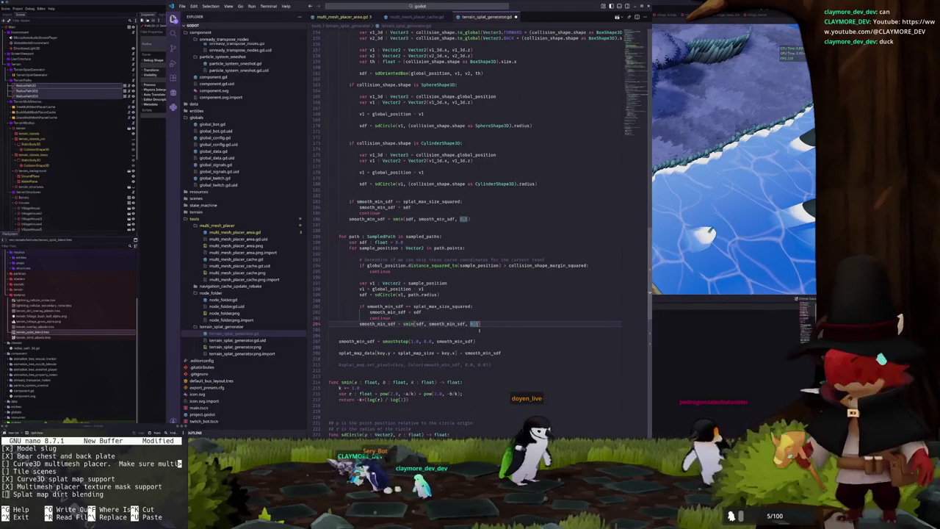
key(shift+Left)
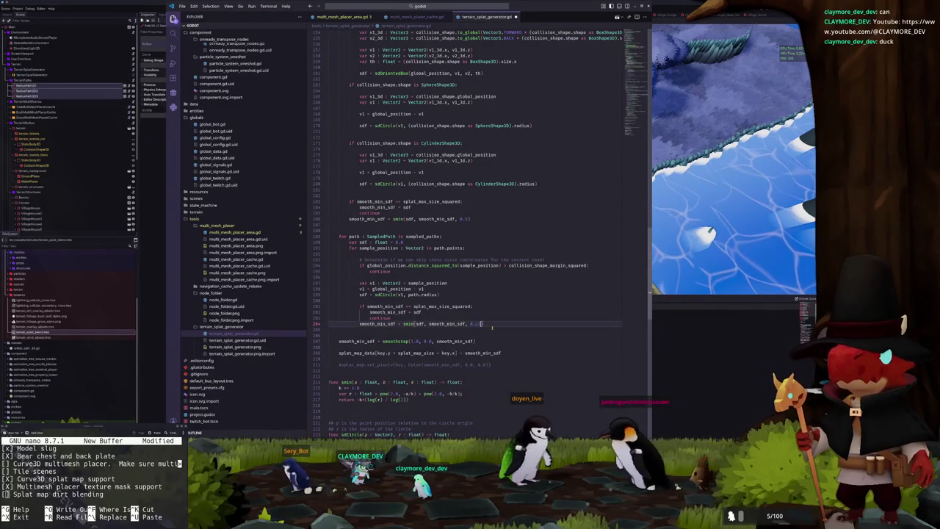
text(5)
key(Down)
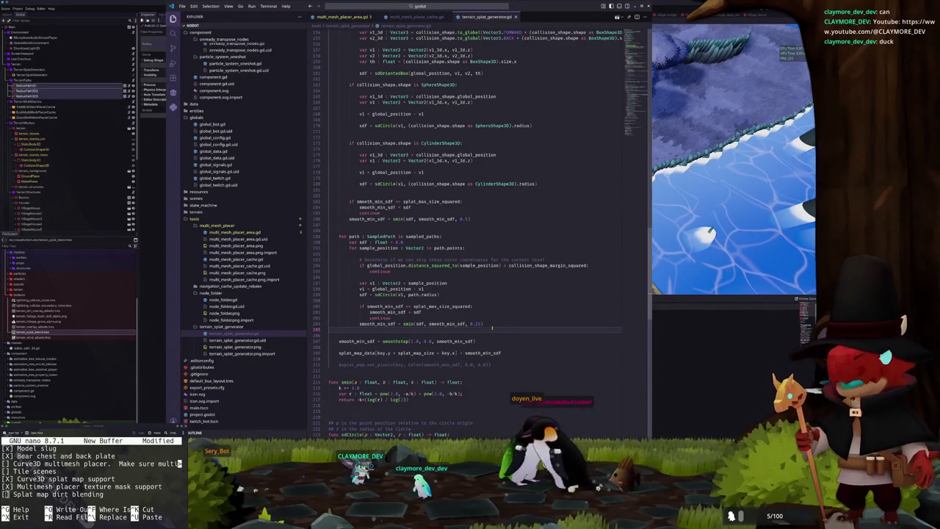
key(alt+Tab)
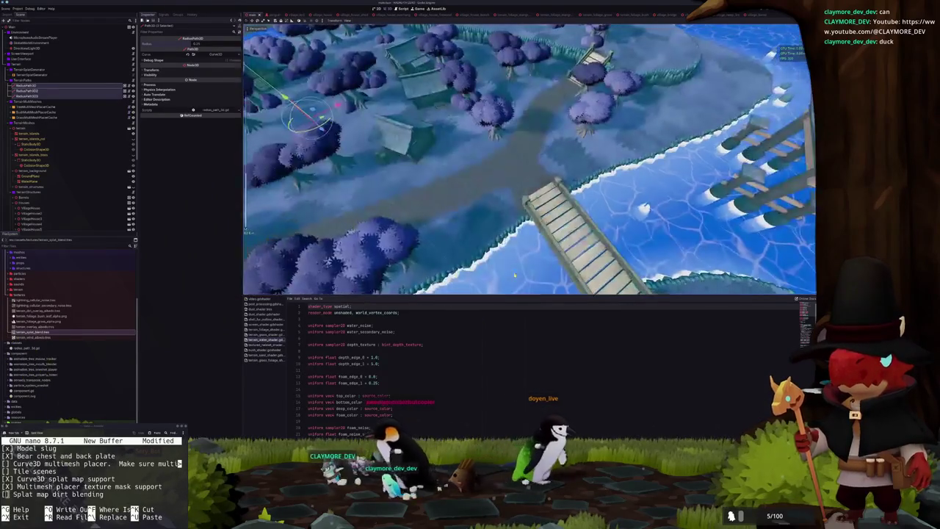
Test-run the game, stop it, and regenerate the splat map from TerrainSplatGenerator
key(F5)
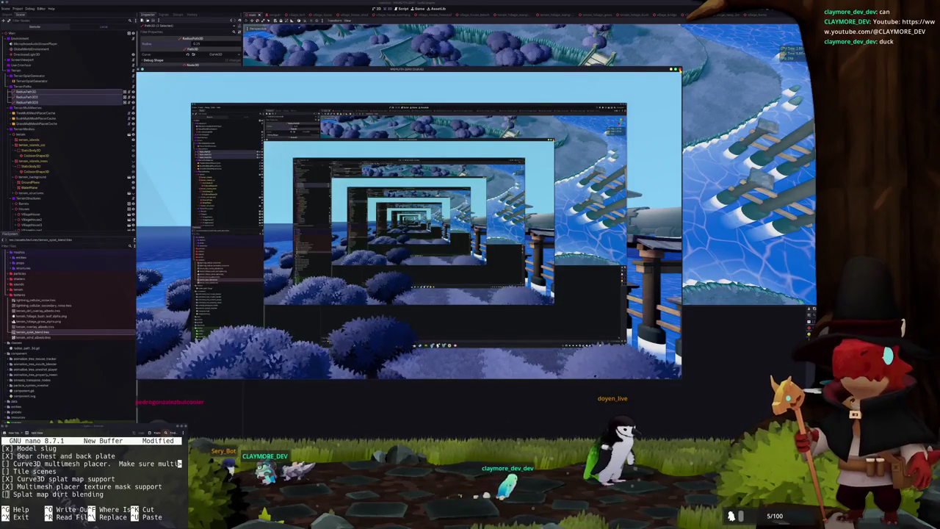
key(F8)
click(33, 75)
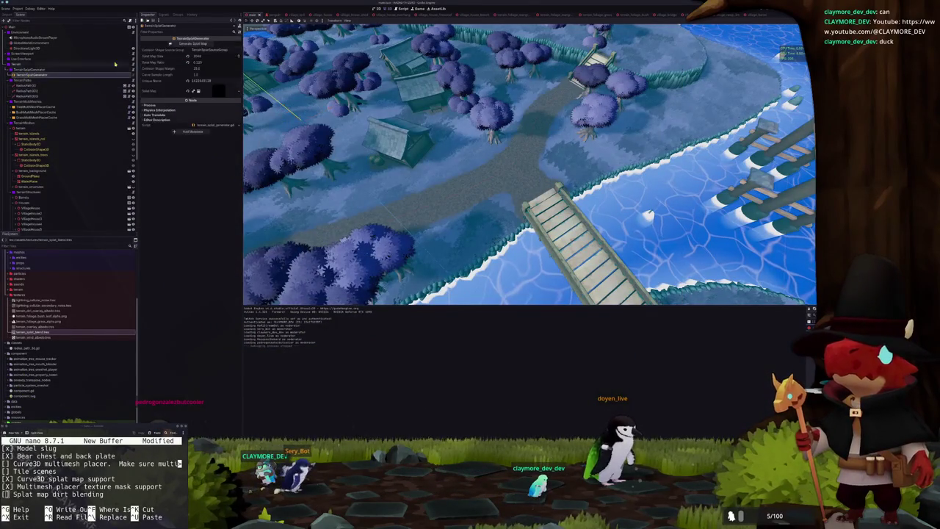
click(189, 44)
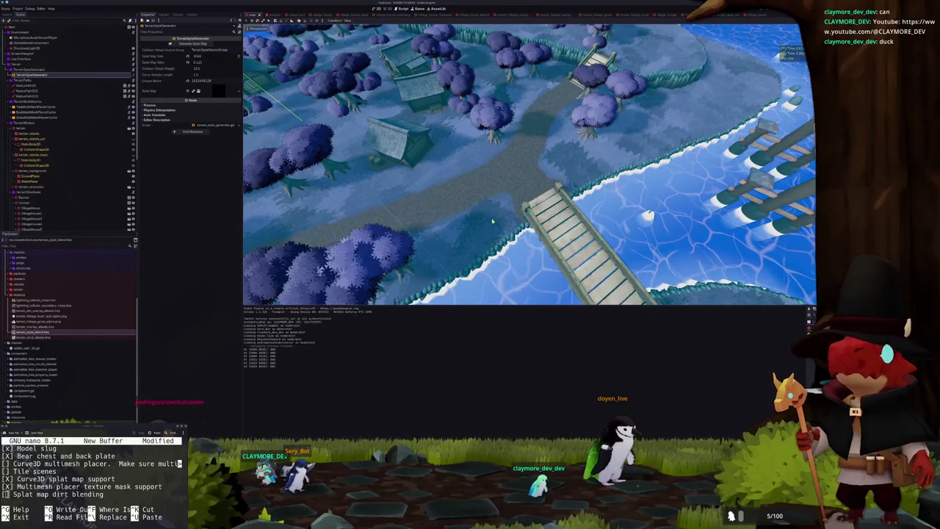
Scroll the Output panel to review the splat map regeneration progress lines
scroll(529, 164, up, 2)
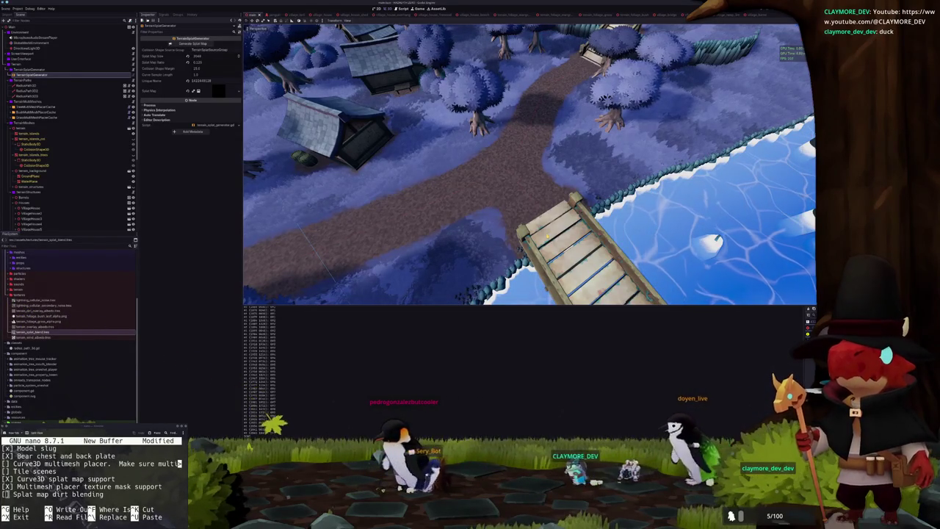
key(alt+Tab)
key(alt+Tab)
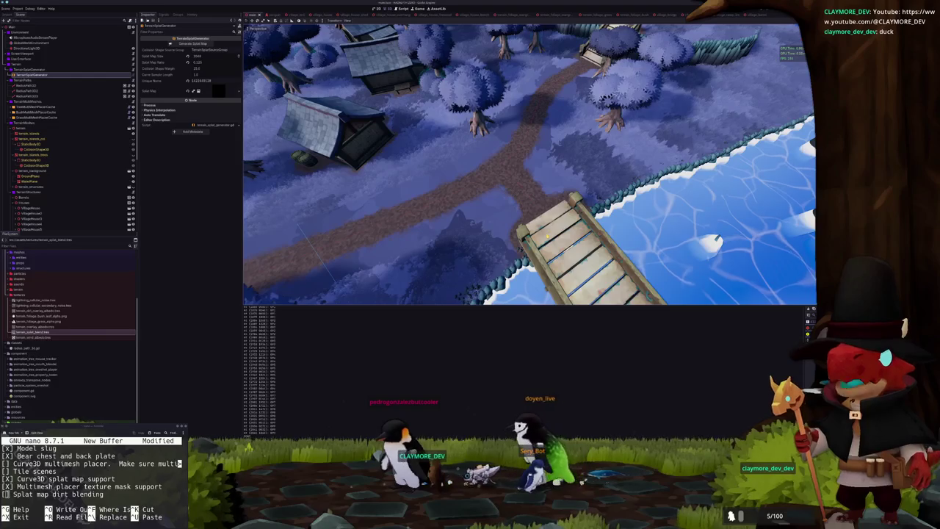
scroll(537, 173, up, 3)
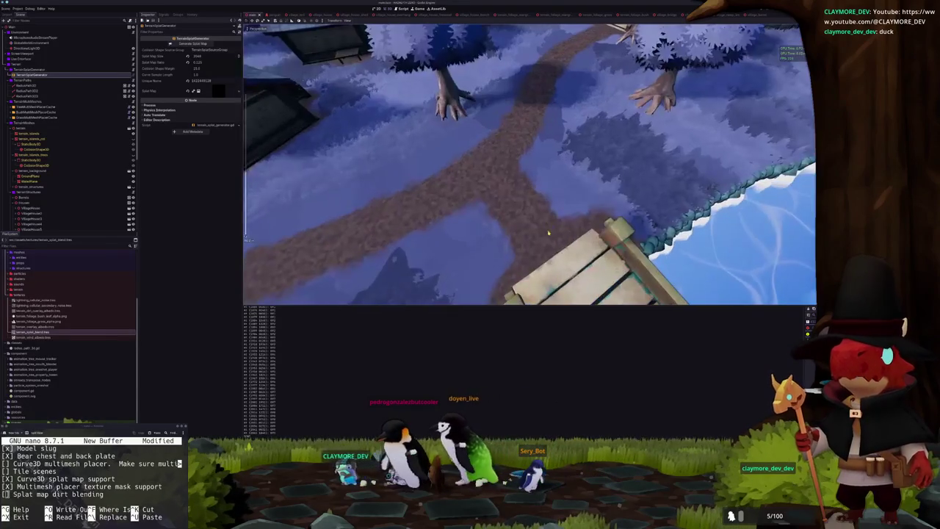
scroll(559, 215, down, 3)
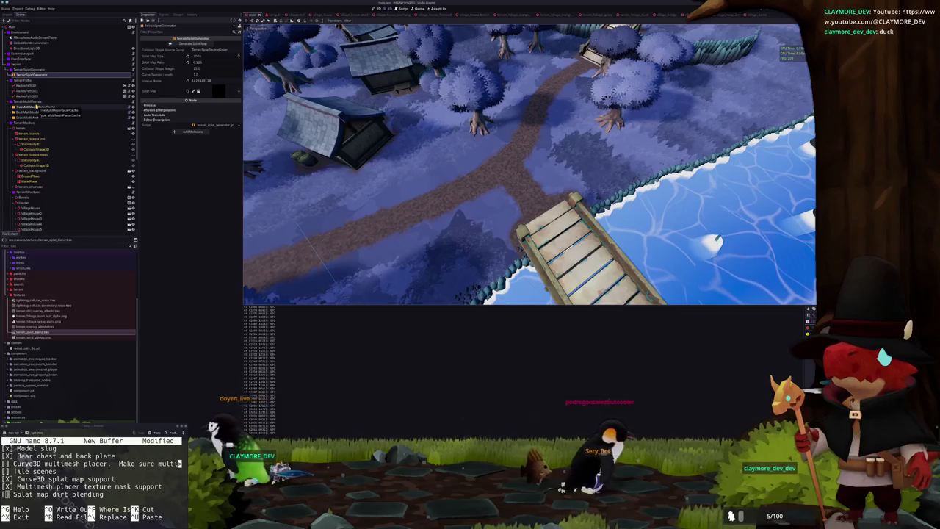
click(152, 433)
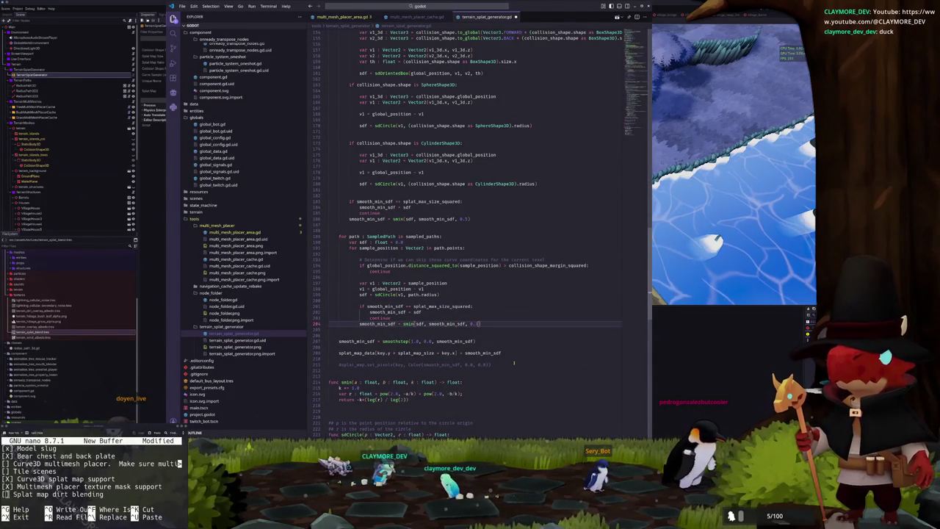
key(alt+Tab)
click(66, 107)
click(183, 44)
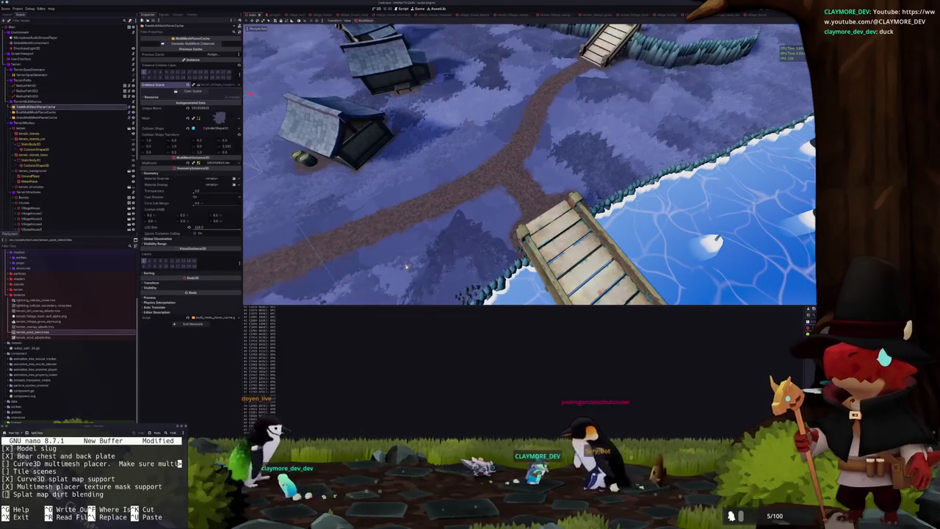
scroll(501, 265, up, 10)
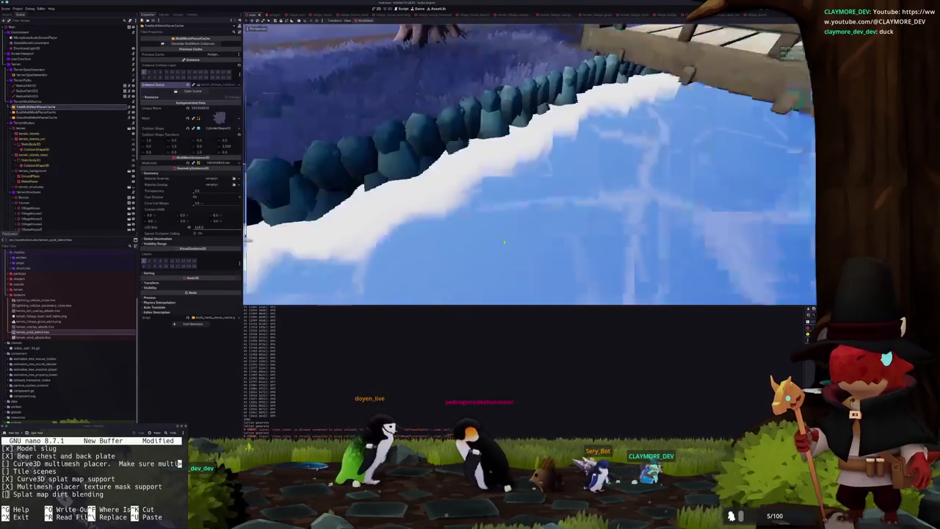
drag(503, 242, 510, 240)
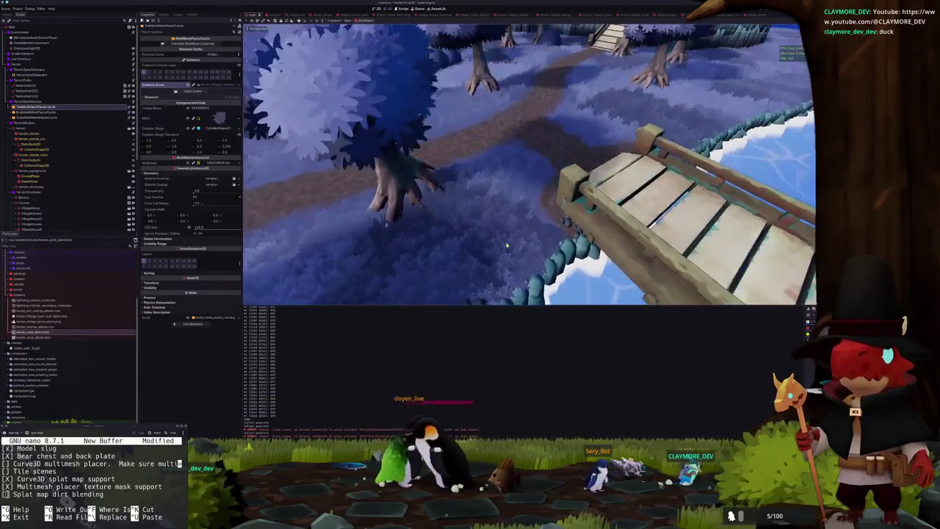
scroll(515, 238, up, 3)
scroll(514, 240, up, 2)
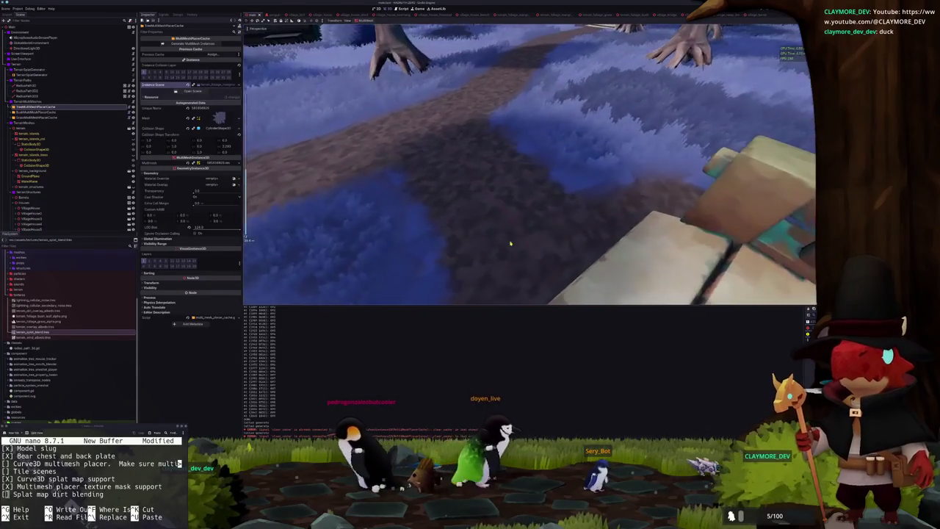
scroll(518, 244, up, 2)
scroll(518, 246, down, 2)
scroll(520, 250, down, 3)
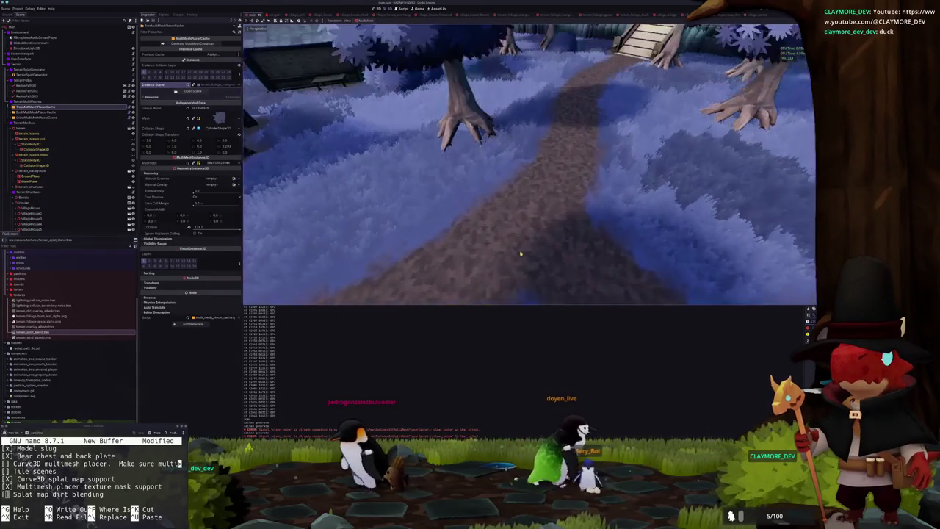
mouse_move(519, 254)
mouse_down()
mouse_move(472, 252)
mouse_move(571, 248)
mouse_move(543, 251)
mouse_up()
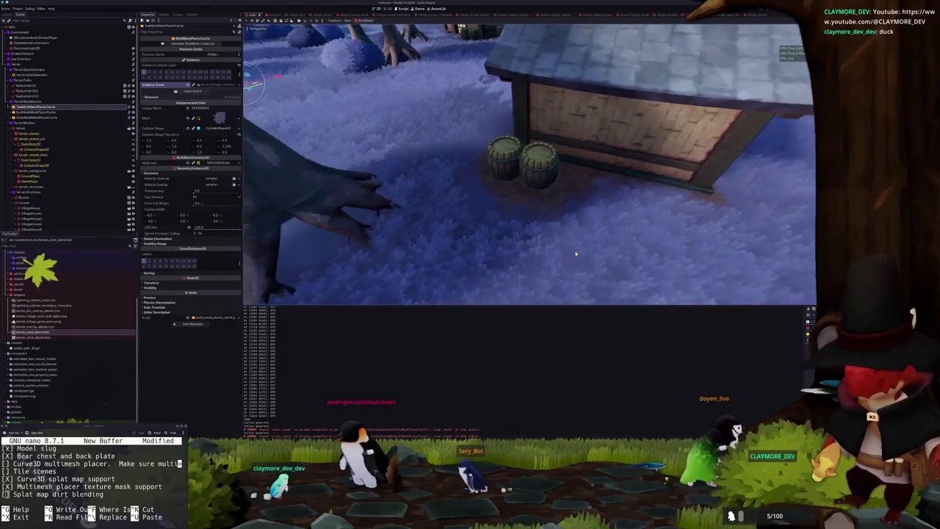
key(alt+Tab)
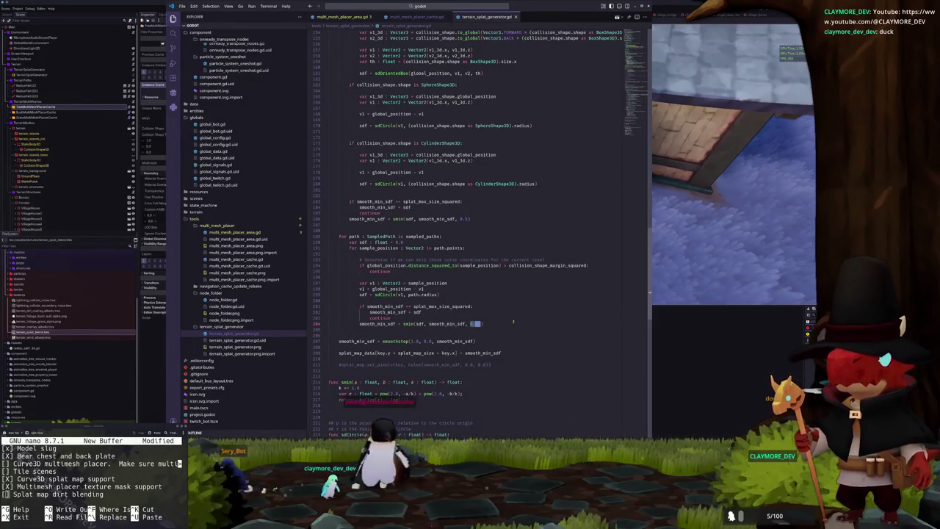
click(351, 17)
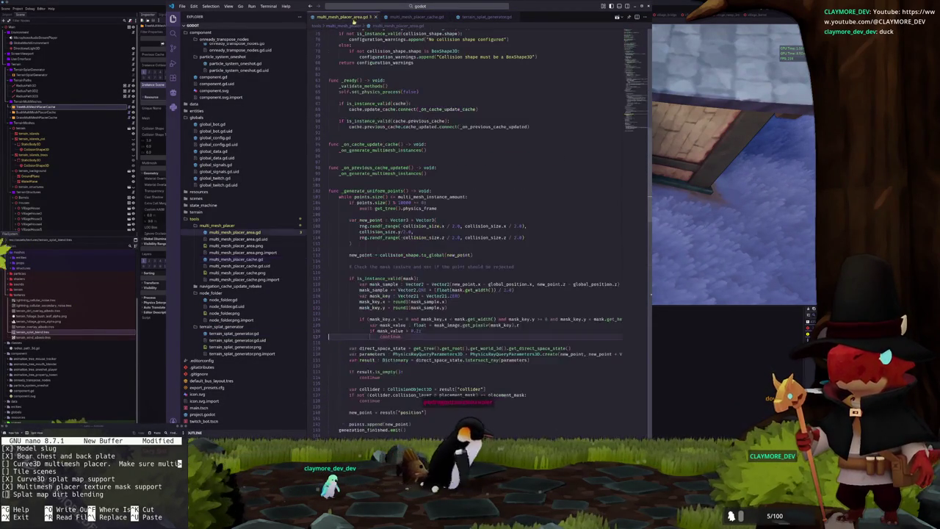
click(421, 330)
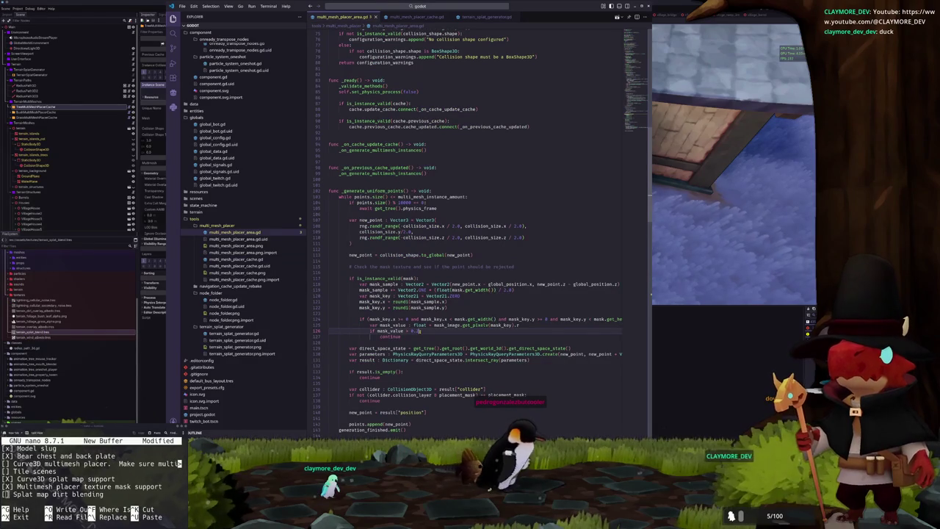
key(alt+Tab)
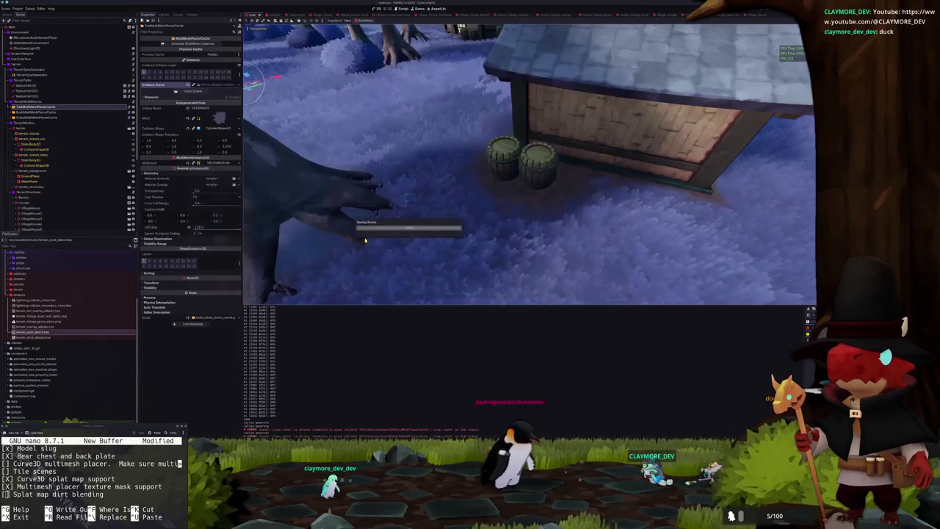
Regenerate the grass MultiMesh instances and inspect the new grass around the house in the viewport
click(192, 45)
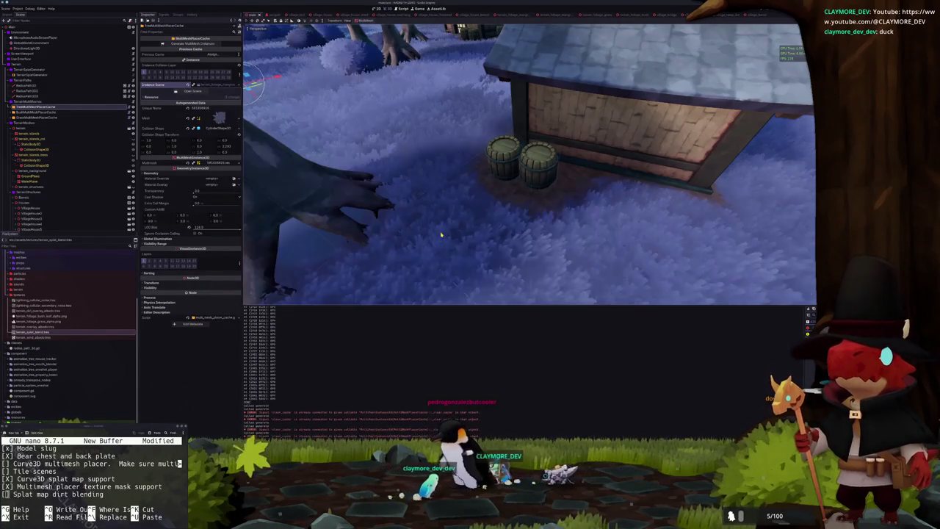
mouse_move(441, 234)
mouse_down()
mouse_move(324, 221)
mouse_move(448, 232)
mouse_up()
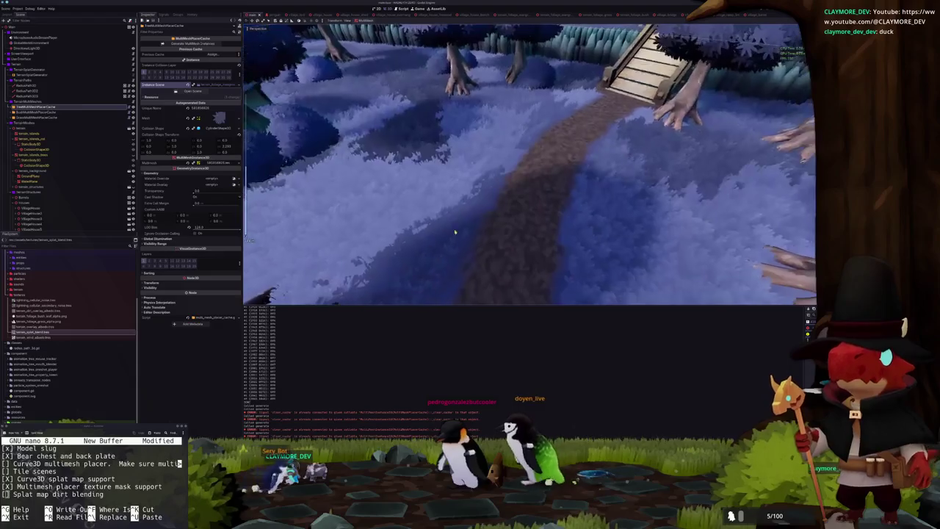
scroll(462, 232, down, 6)
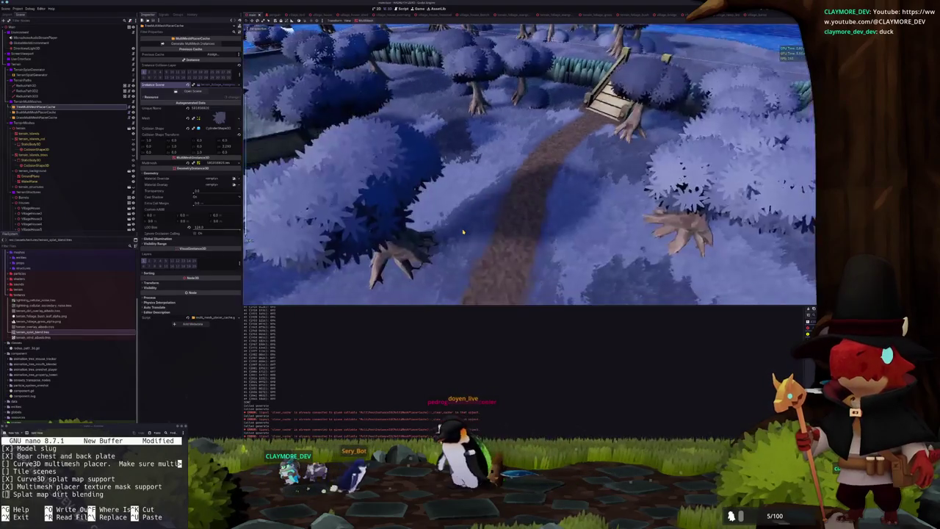
scroll(463, 232, down, 5)
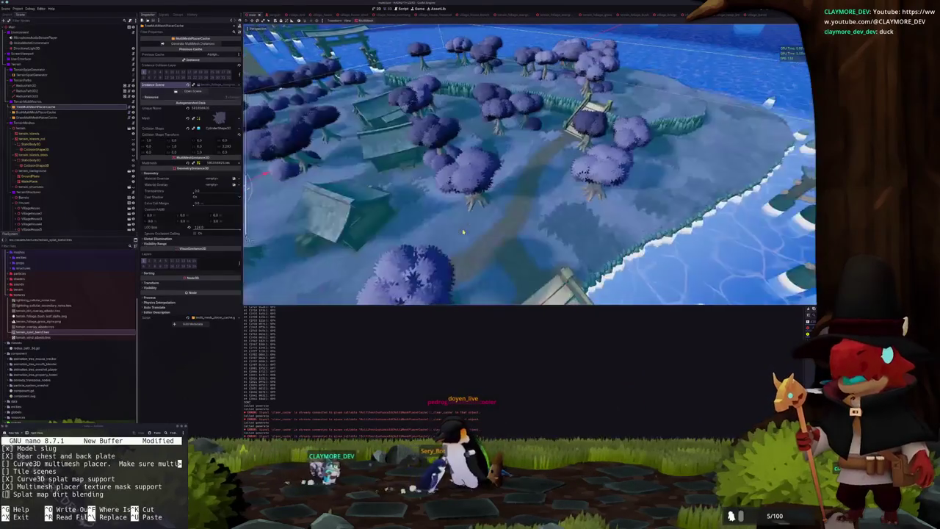
scroll(462, 232, up, 3)
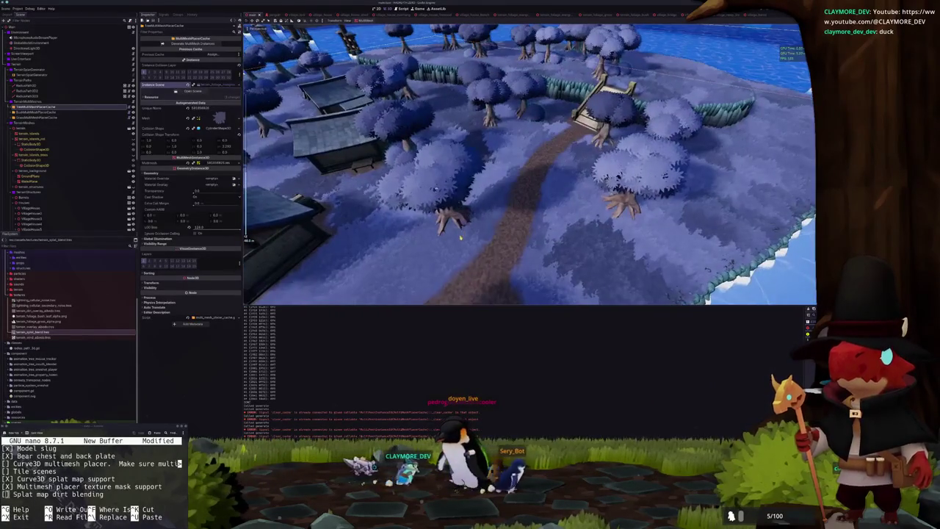
scroll(460, 237, up, 3)
key(alt+Tab)
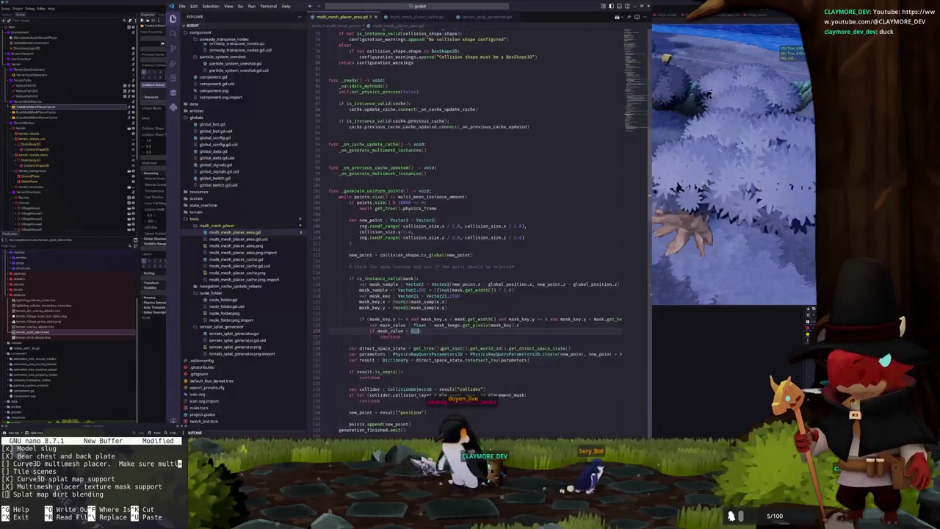
key(alt+Tab)
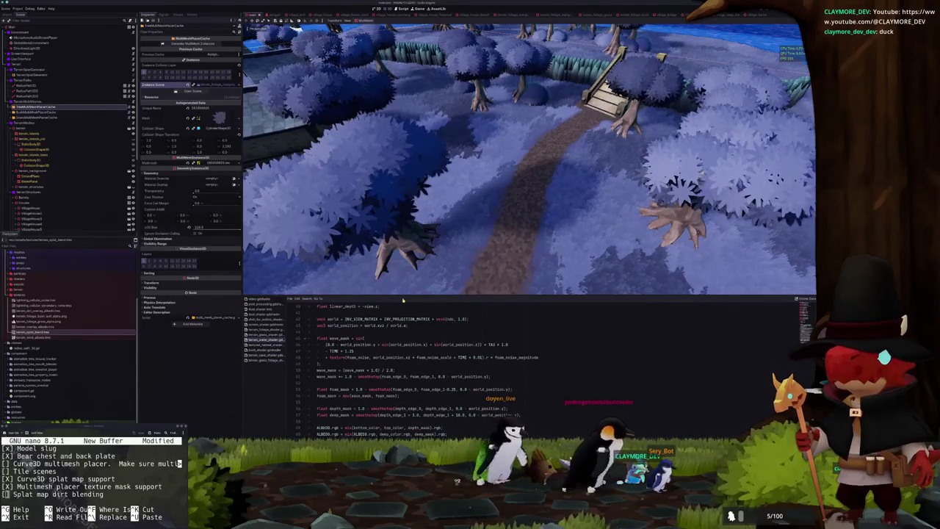
Select terrain_islands and enlarge the shader editor to review its splat mask code
click(412, 294)
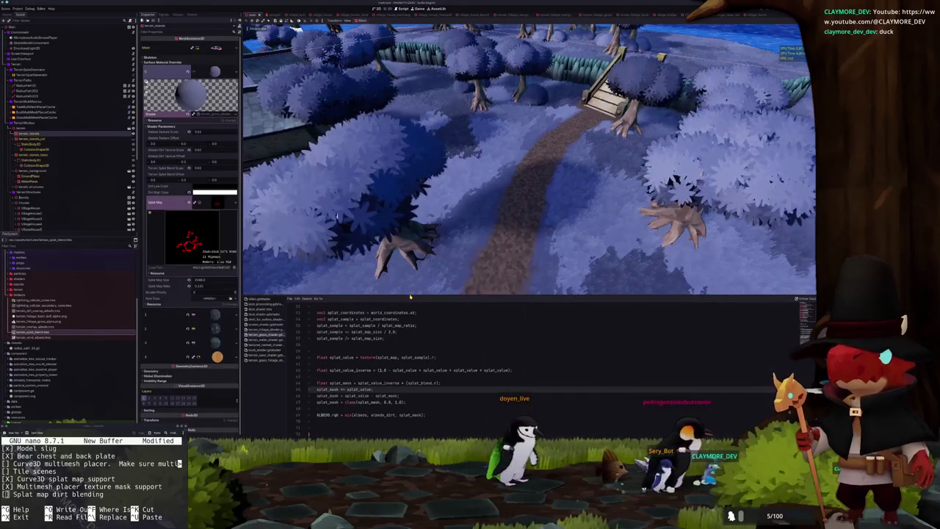
drag(410, 297, 405, 210)
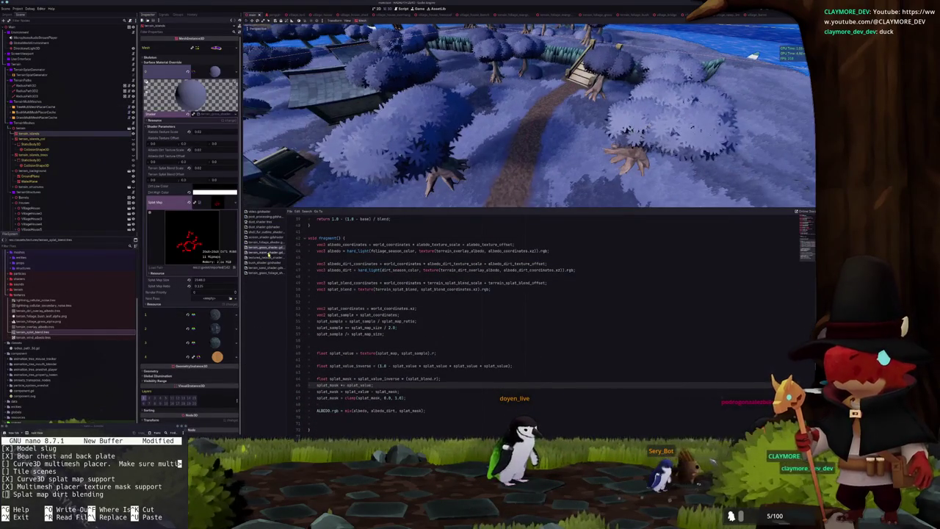
click(333, 403)
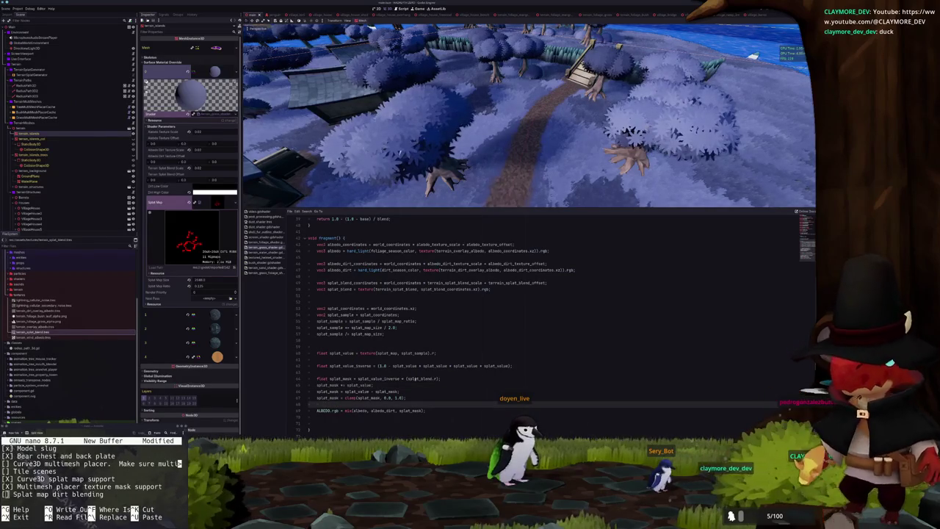
click(392, 372)
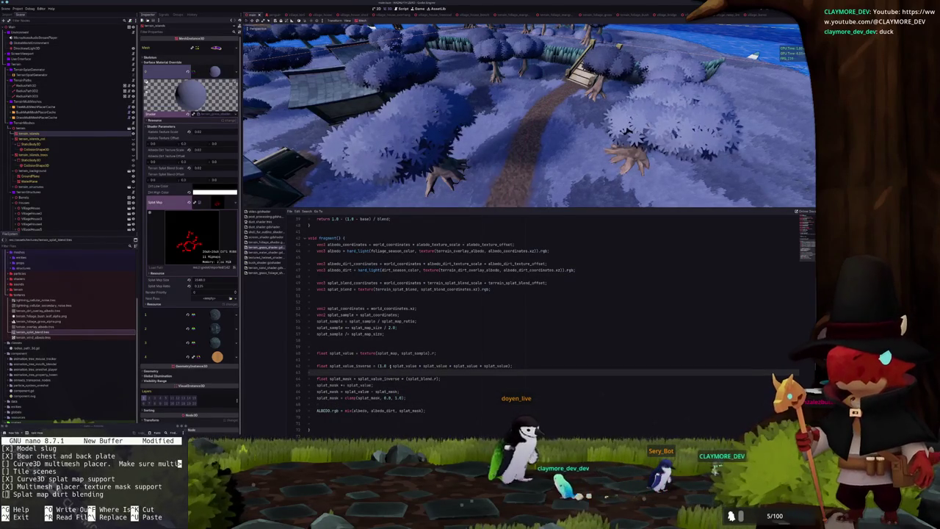
click(414, 365)
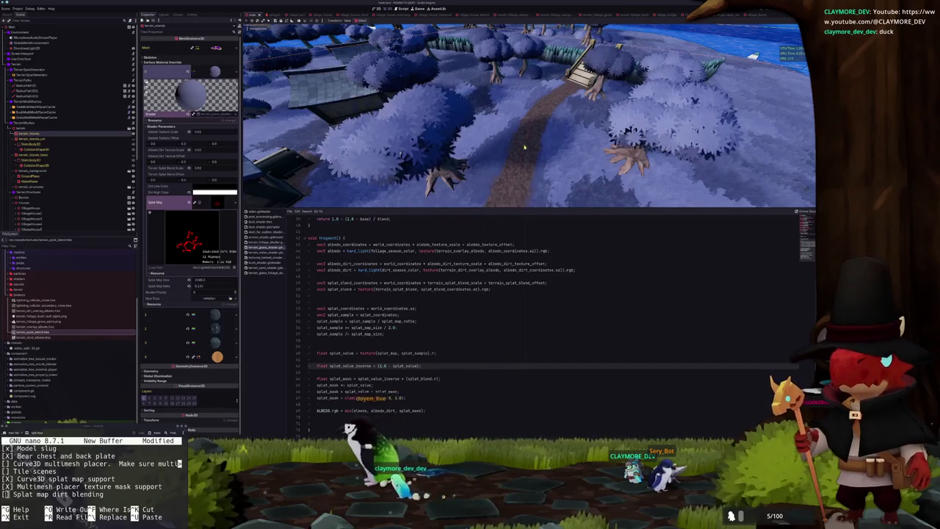
scroll(525, 146, up, 4)
scroll(549, 154, up, 3)
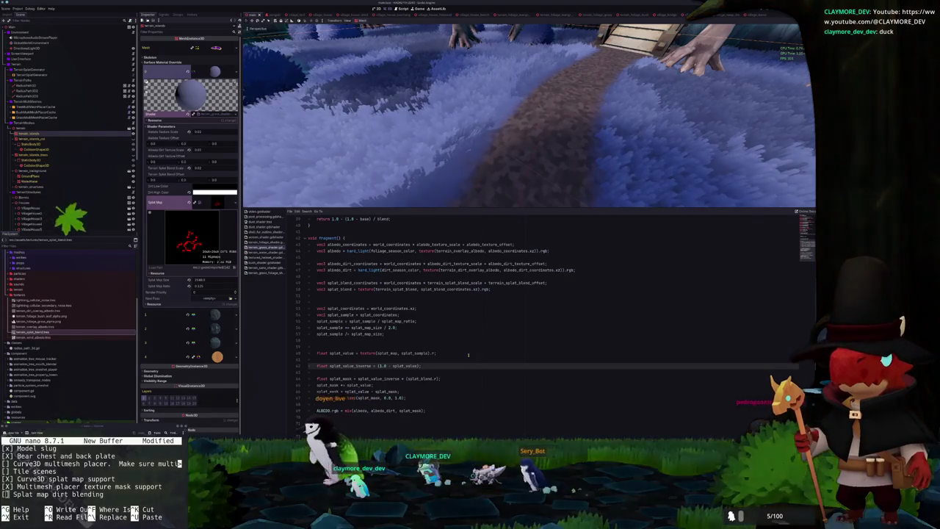
Delete the blank line above splat_mask and check the blank lines around splat_value
click(449, 372)
key(Delete)
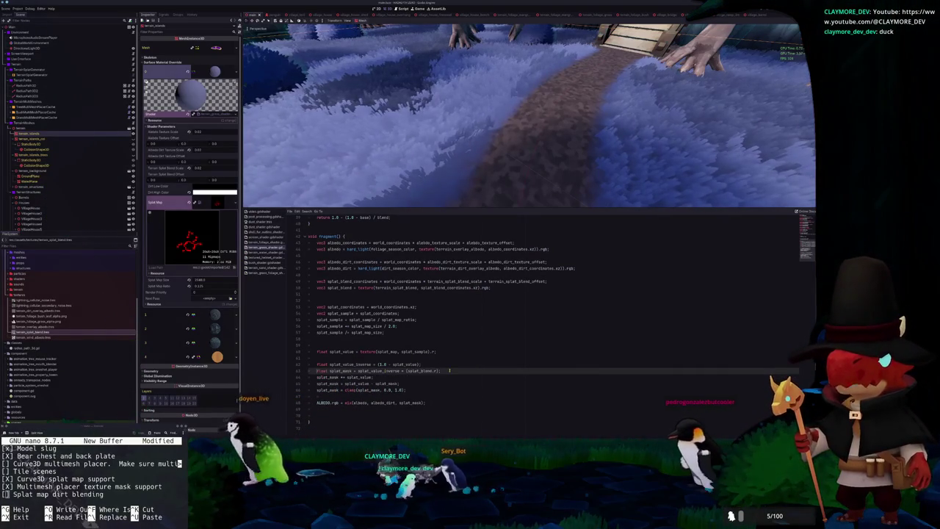
click(359, 358)
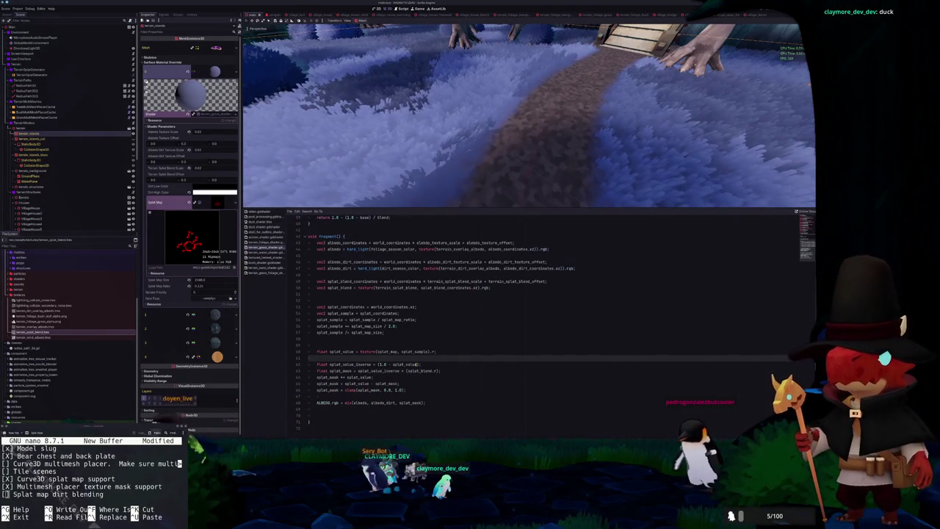
scroll(416, 364, up, 1)
click(401, 354)
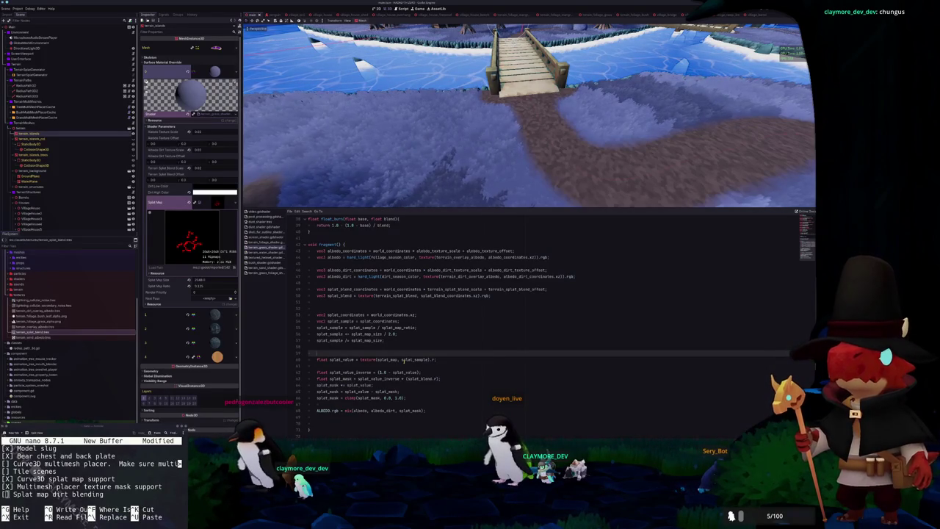
scroll(365, 323, up, 1)
Add a splat_large_blend texture sample using splat_large_blend_coordinates scaled by 0.01
click(365, 321)
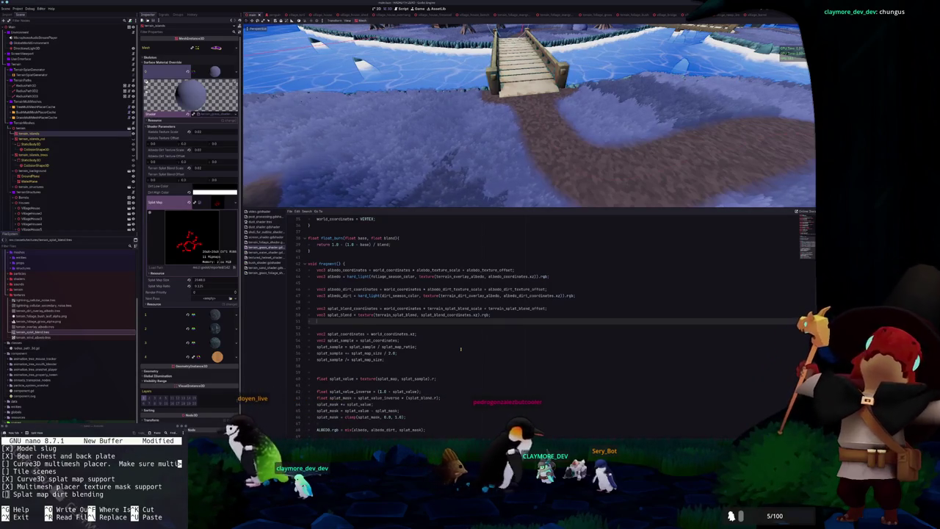
key(ctrl+v)
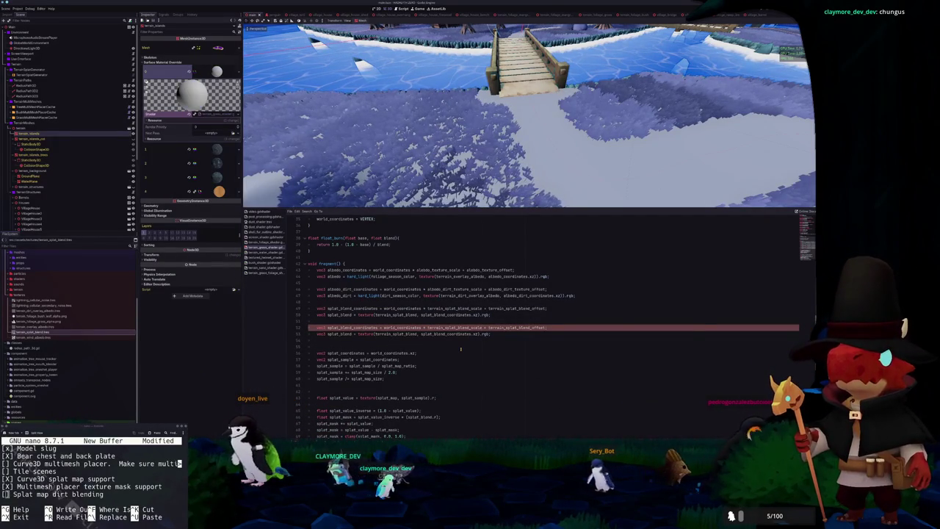
text(+ )
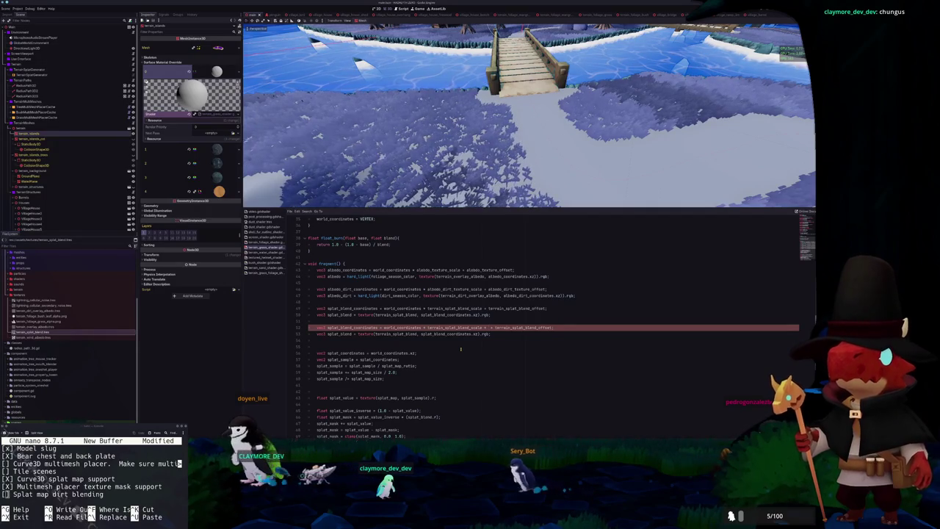
text(0.01)
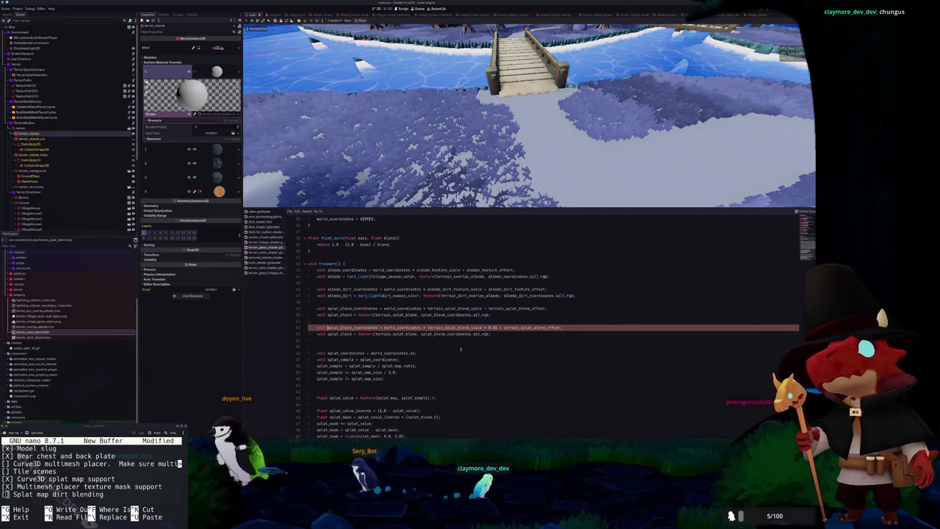
key(BackSpace)
key(BackSpace)
key(BackSpace)
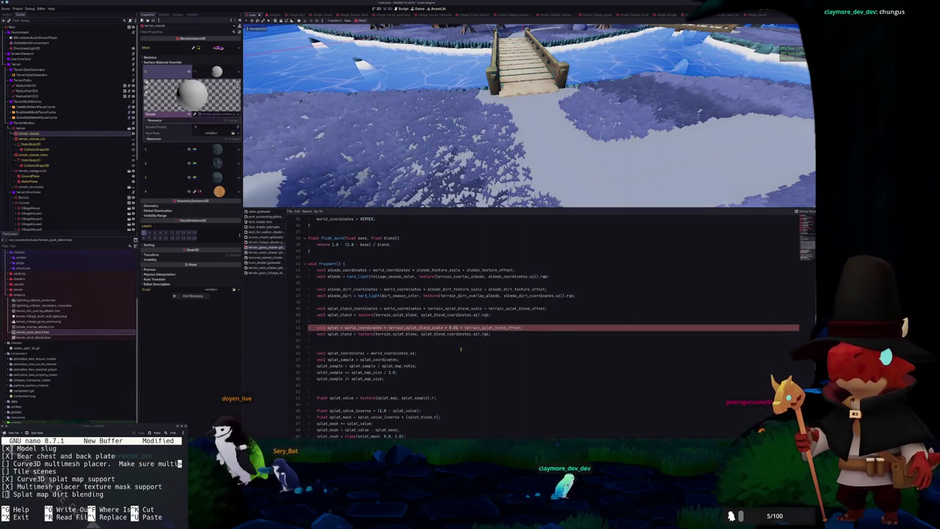
text(large_tilend_coordinates)
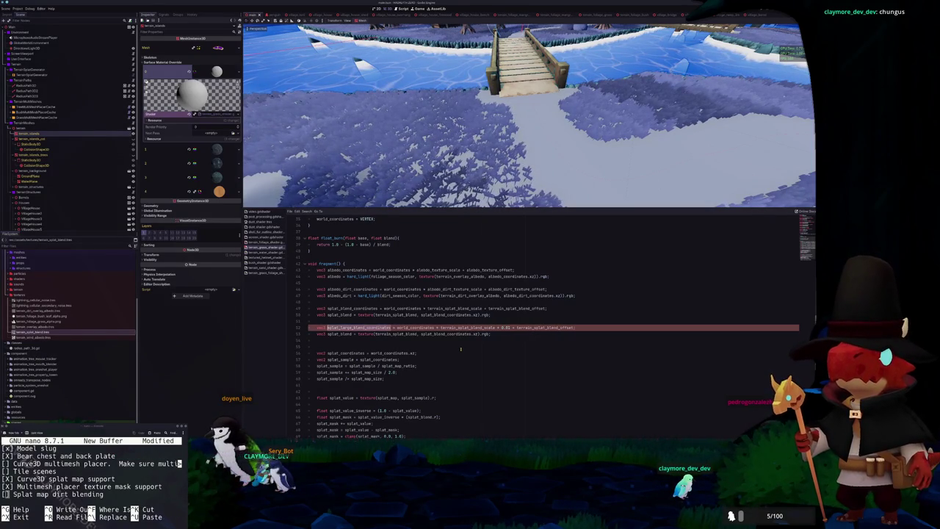
double_click(444, 333)
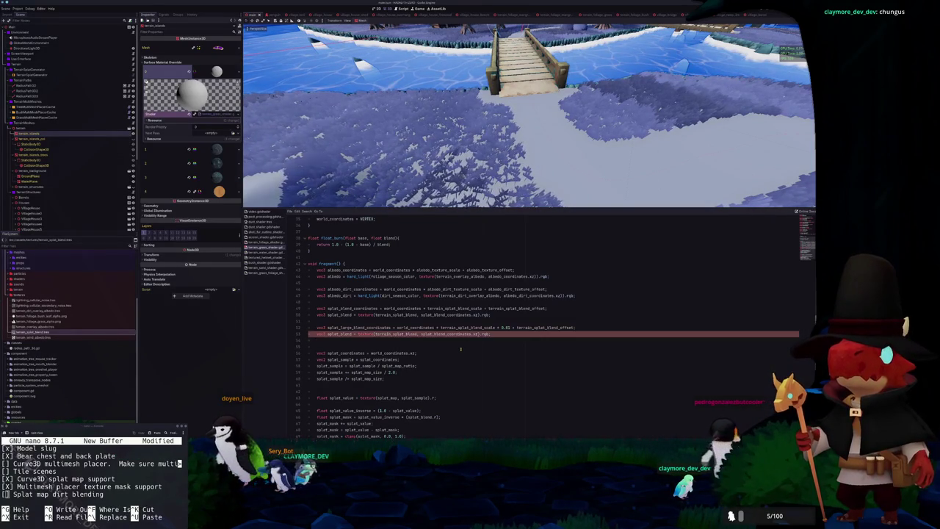
text(splat_large_blend_coordinates)
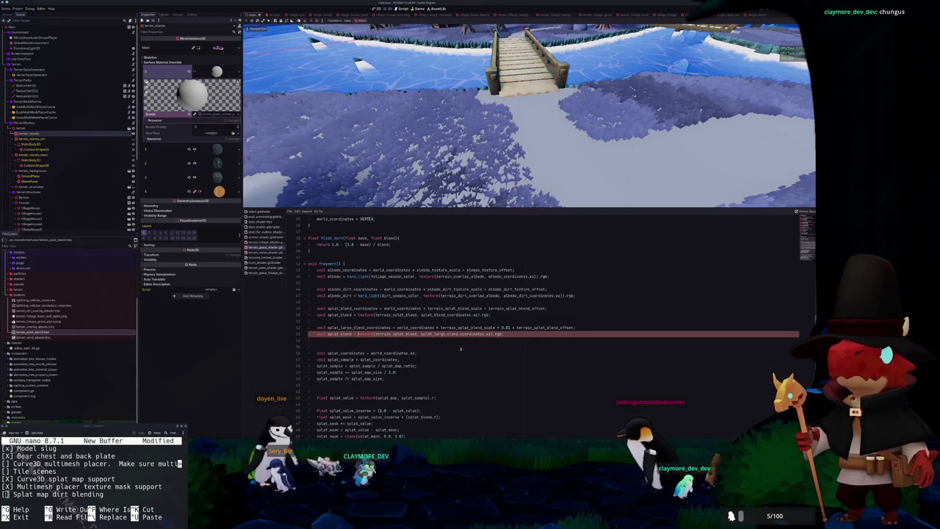
text(splat_large_)
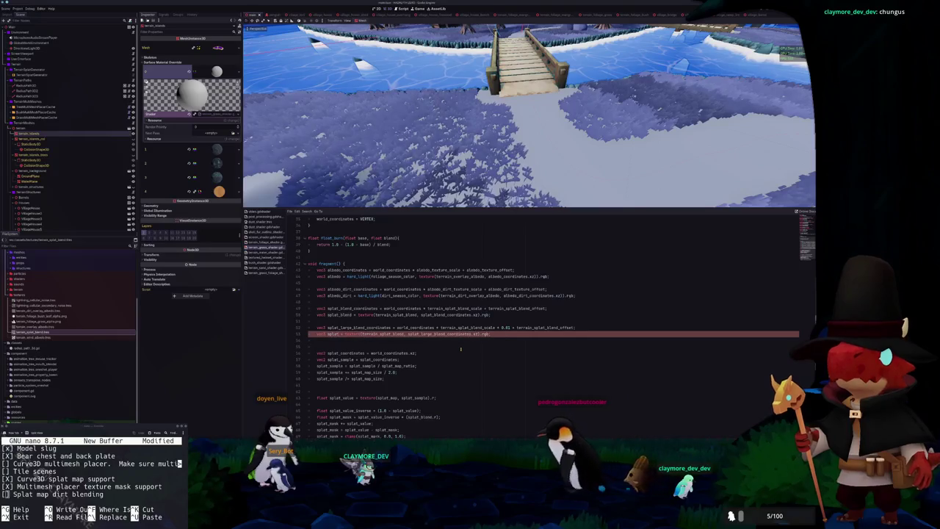
text(blend)
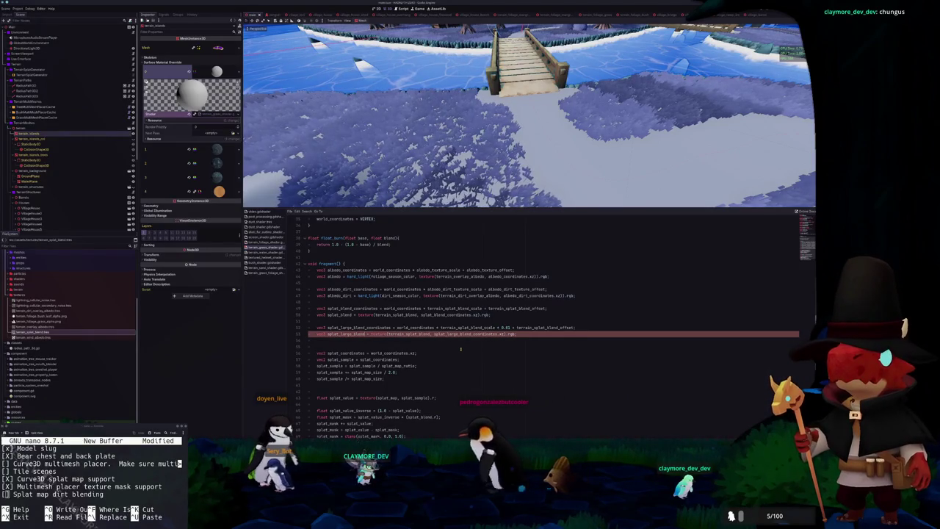
scroll(456, 345, down, 2)
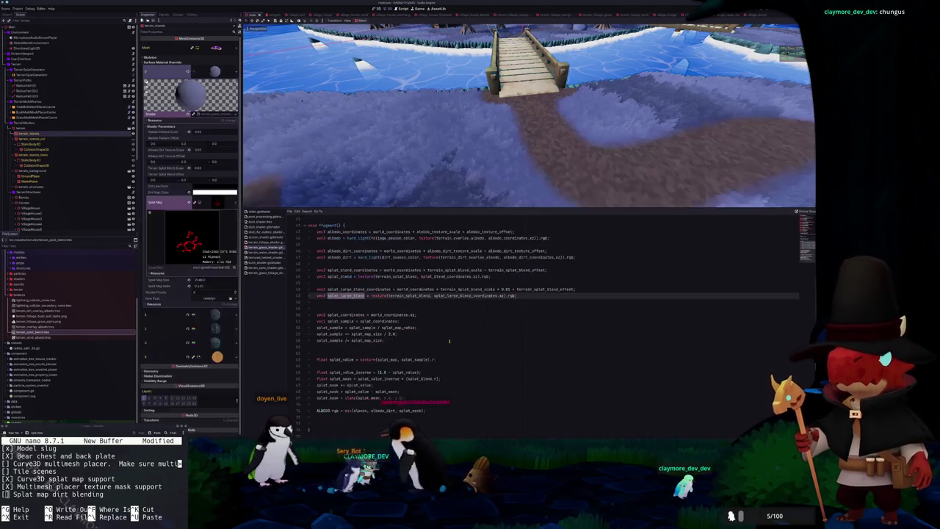
Add 'splat_mask += splat_large_blend.r' before the ALBEDO mix and change the 0.01 scale to 10.0
click(394, 355)
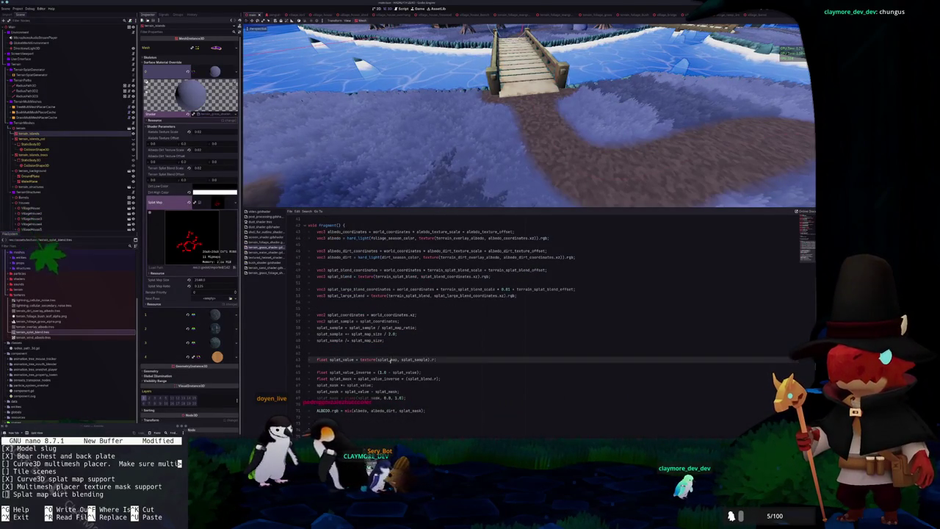
click(362, 405)
key(Return)
key(Return)
text(splat_mask += splat)
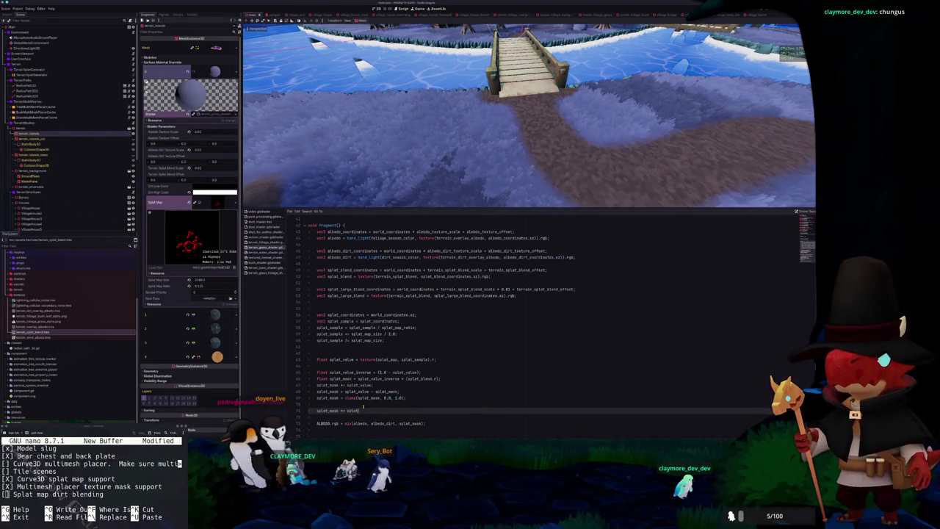
text(_large_blend)
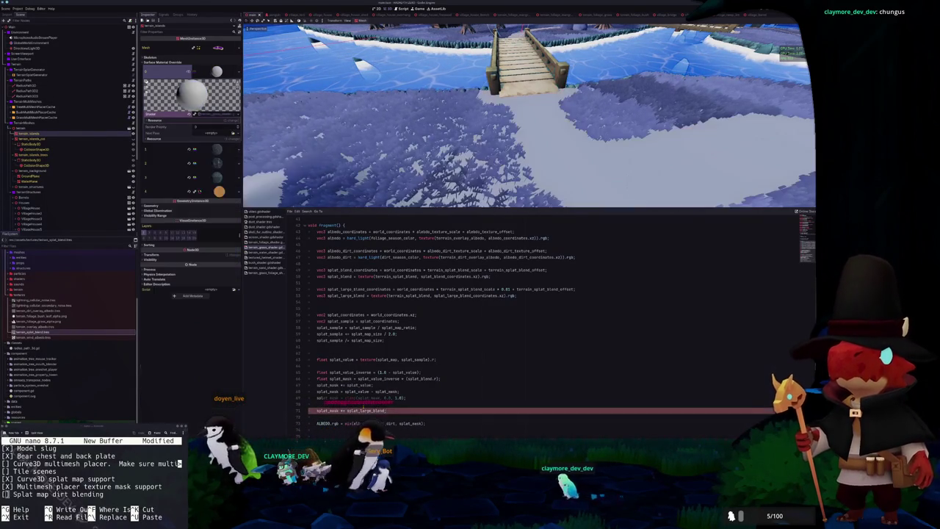
text(.r)
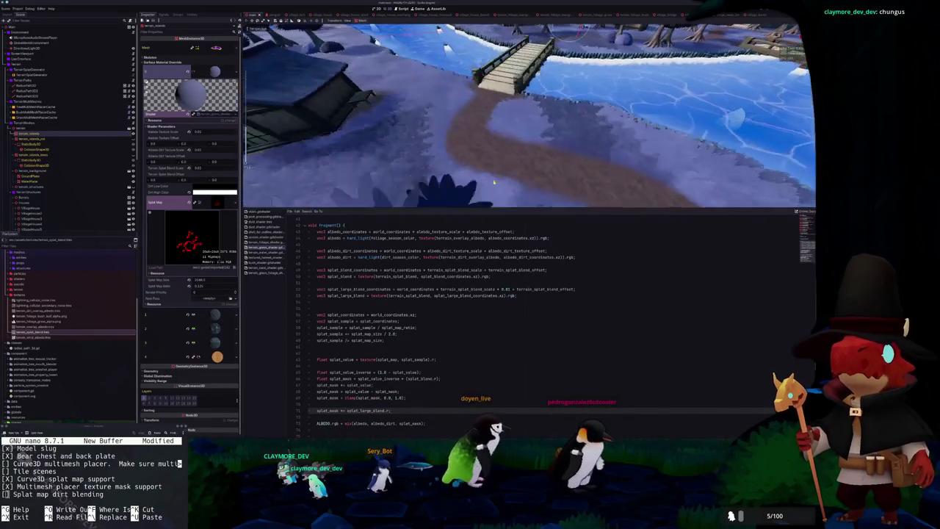
scroll(428, 336, up, 1)
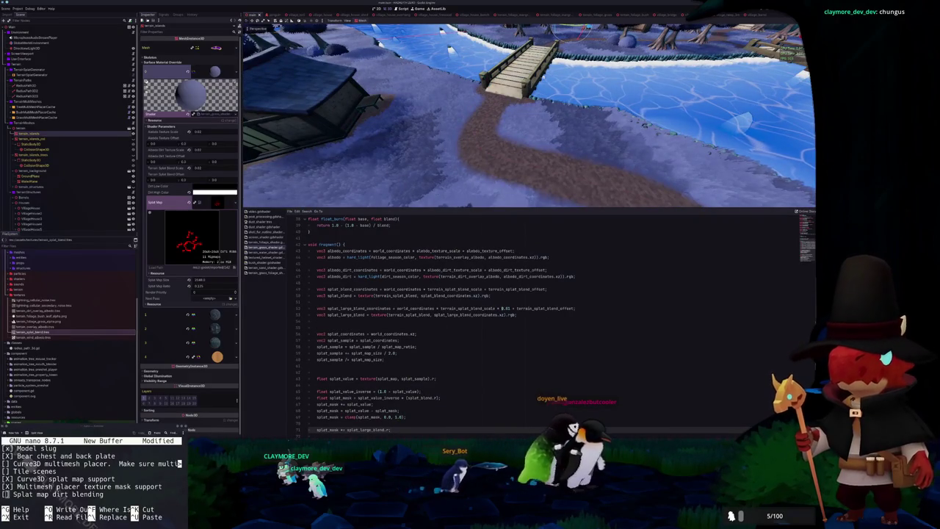
double_click(505, 309)
text(10.0)
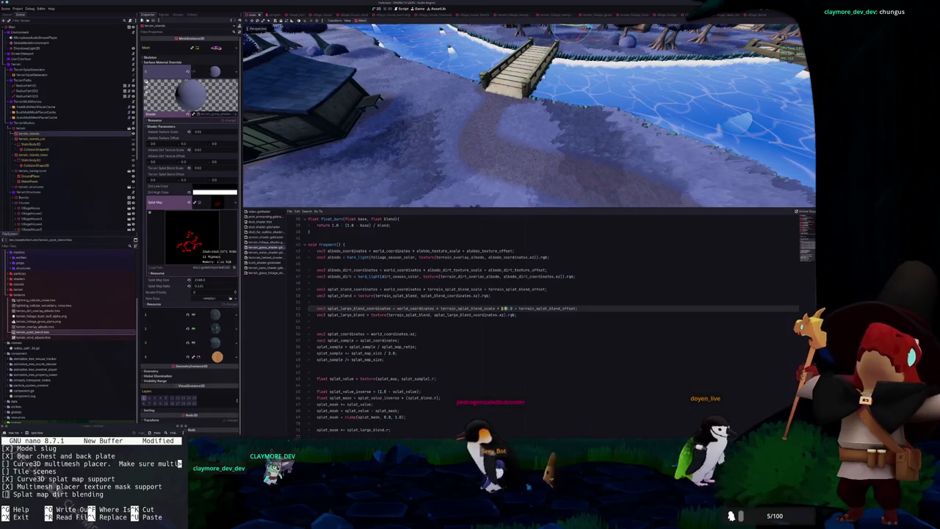
Try large blend scale values 0.25, 0.1, 5, 10.0, 1, 5 and 3, settling on 2.0
key(BackSpace)
key(BackSpace)
key(BackSpace)
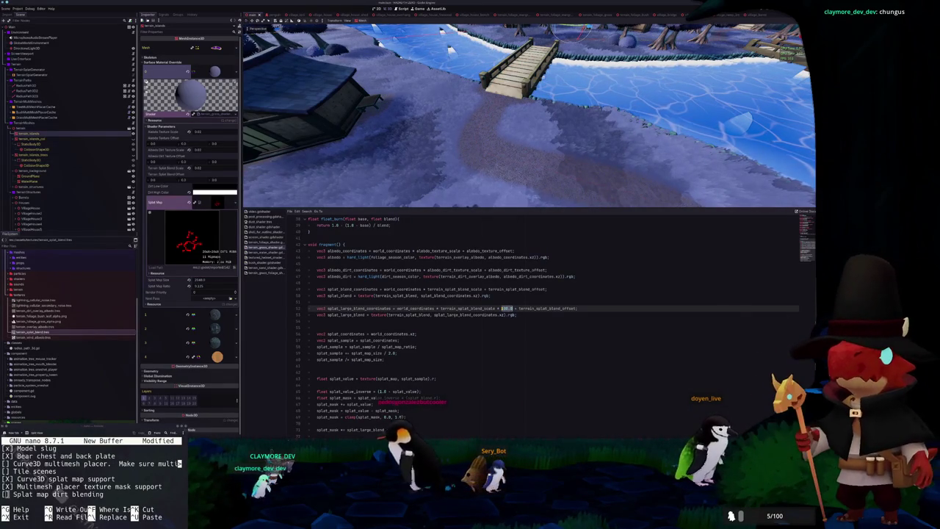
text(0.25)
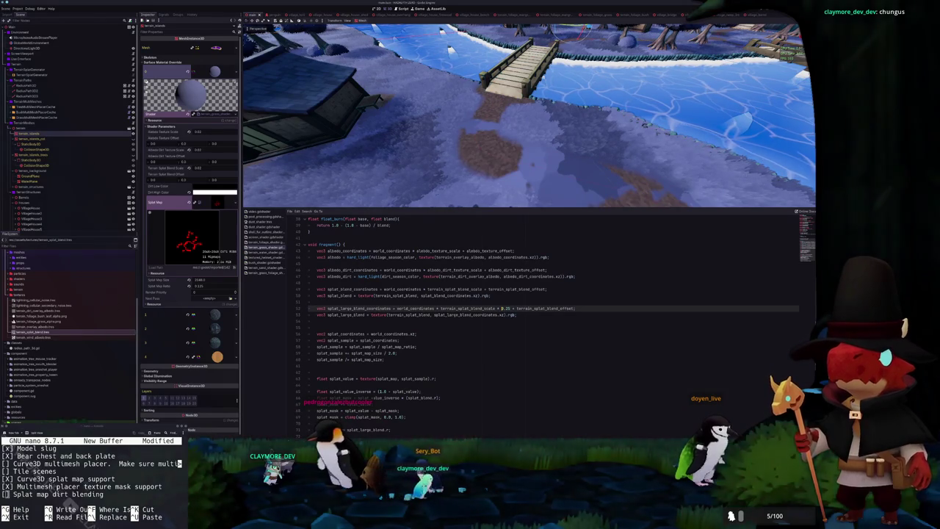
text(0.1)
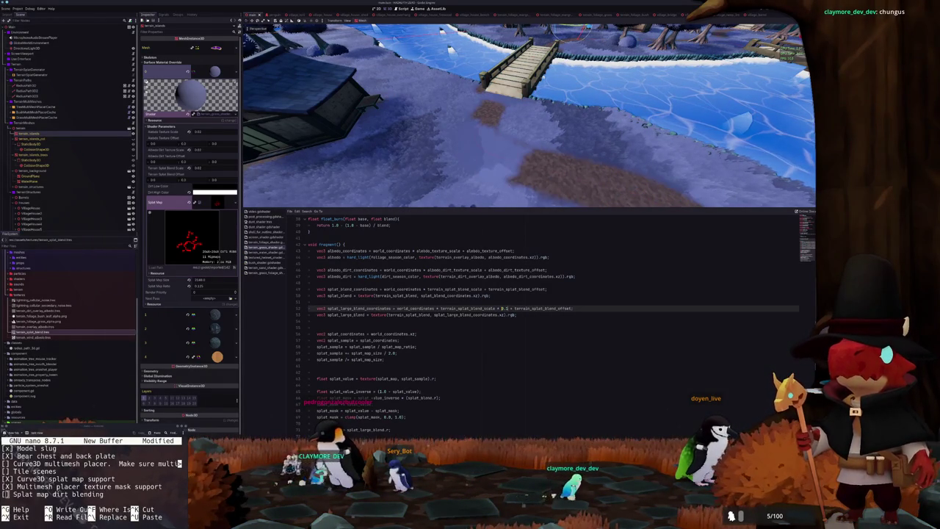
scroll(529, 116, down, 5)
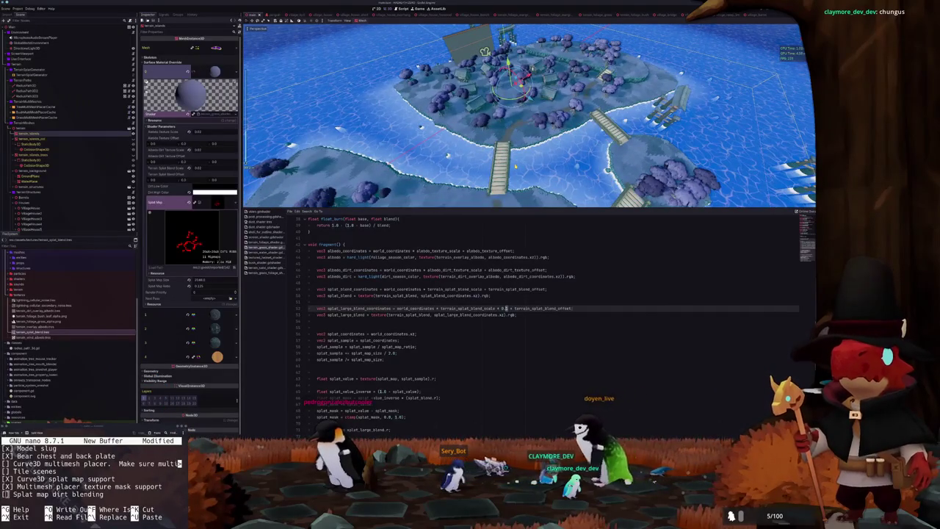
text(5)
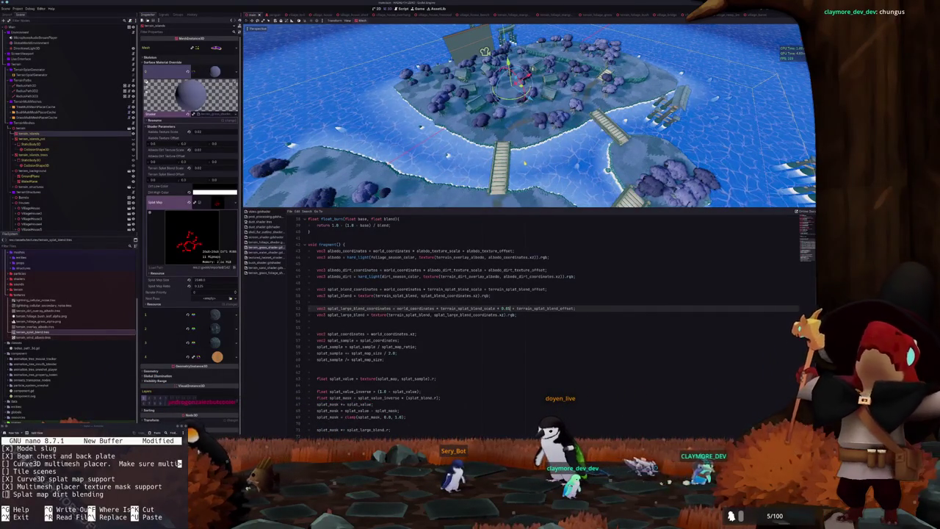
scroll(525, 158, up, 5)
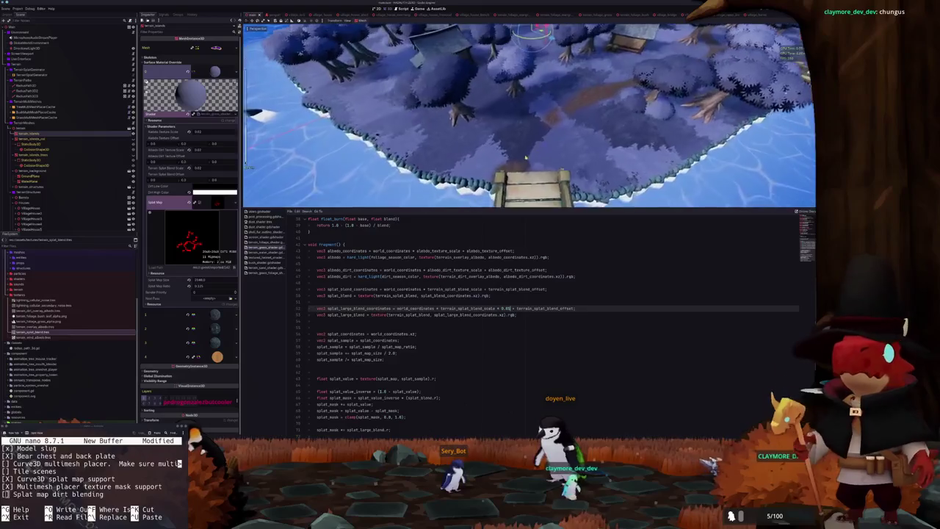
scroll(526, 156, up, 5)
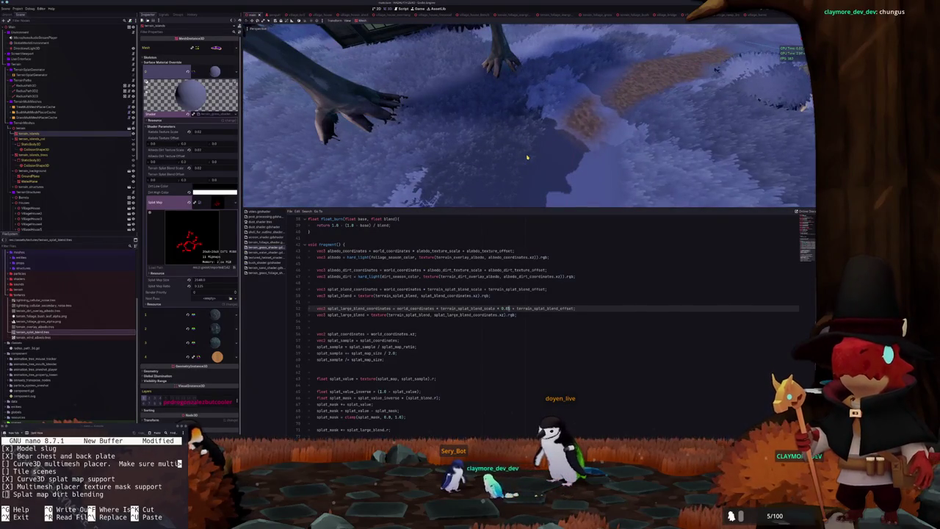
text(5)
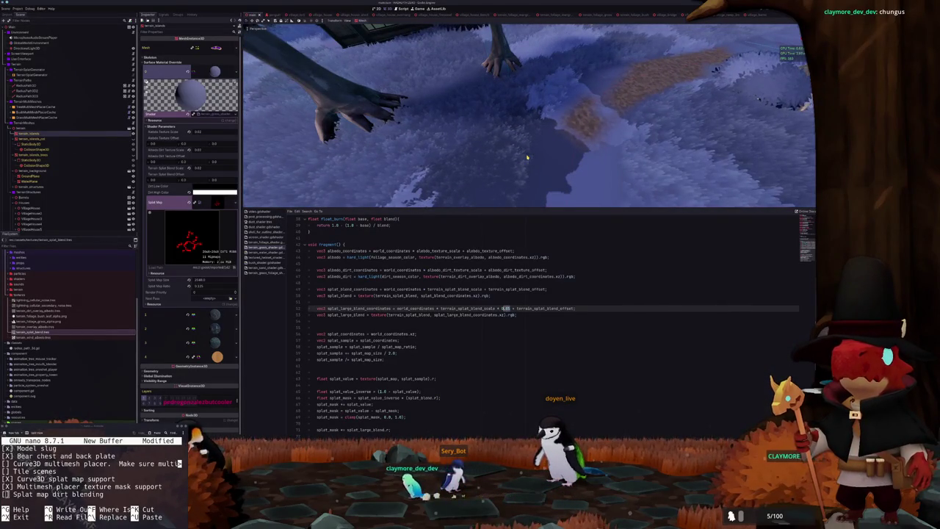
text(10.0)
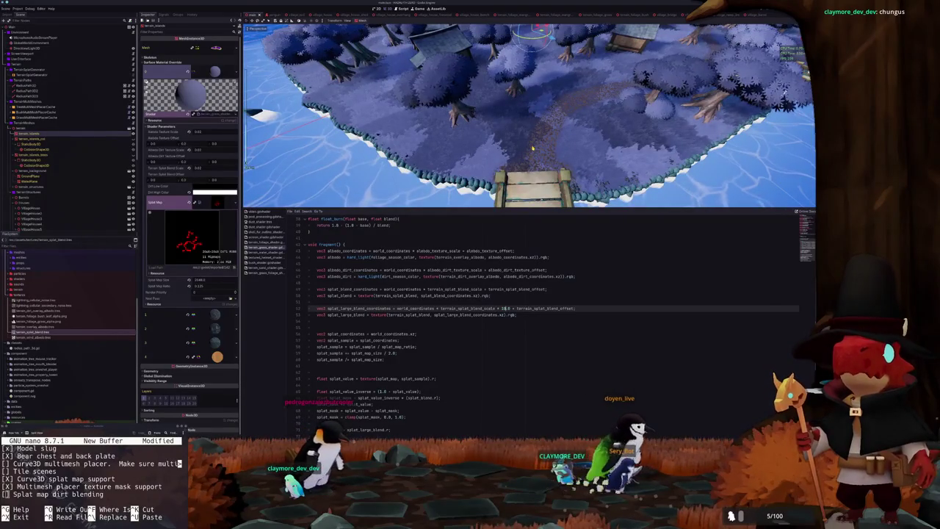
text(1)
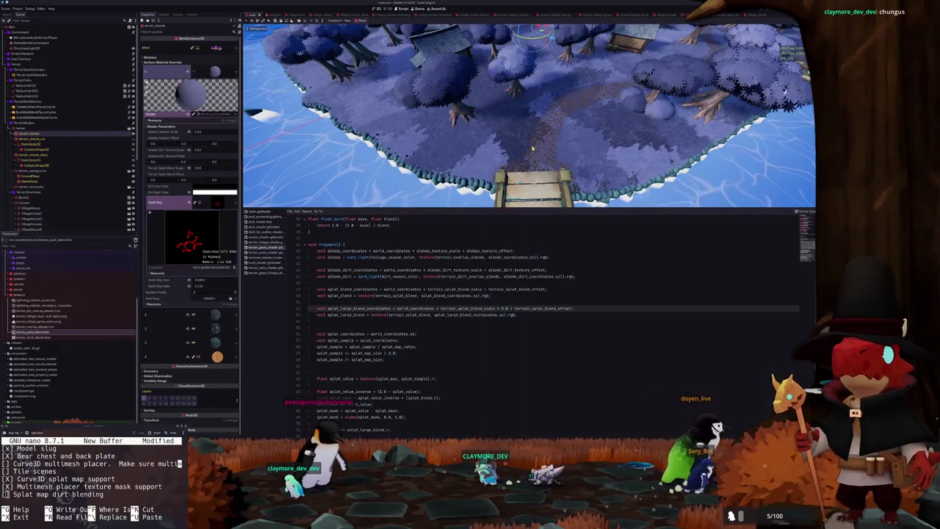
key(BackSpace)
text(5)
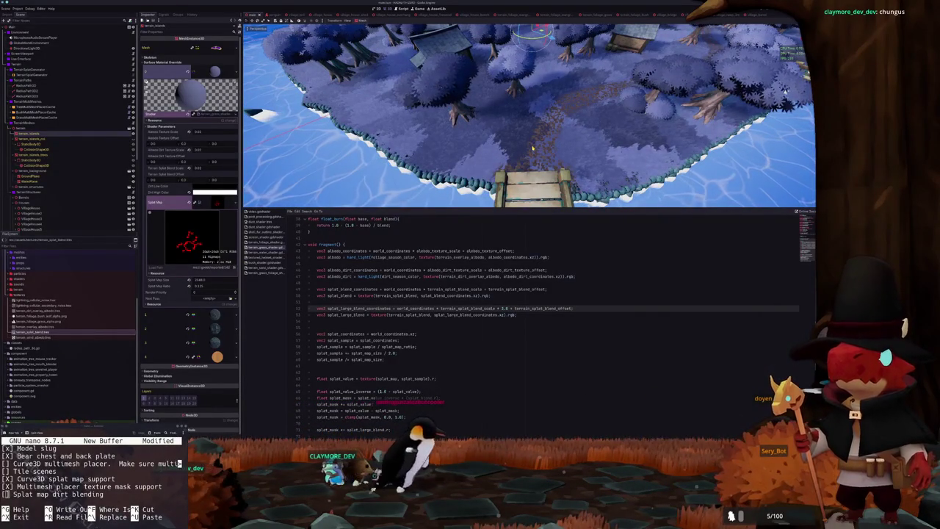
key(BackSpace)
text(3)
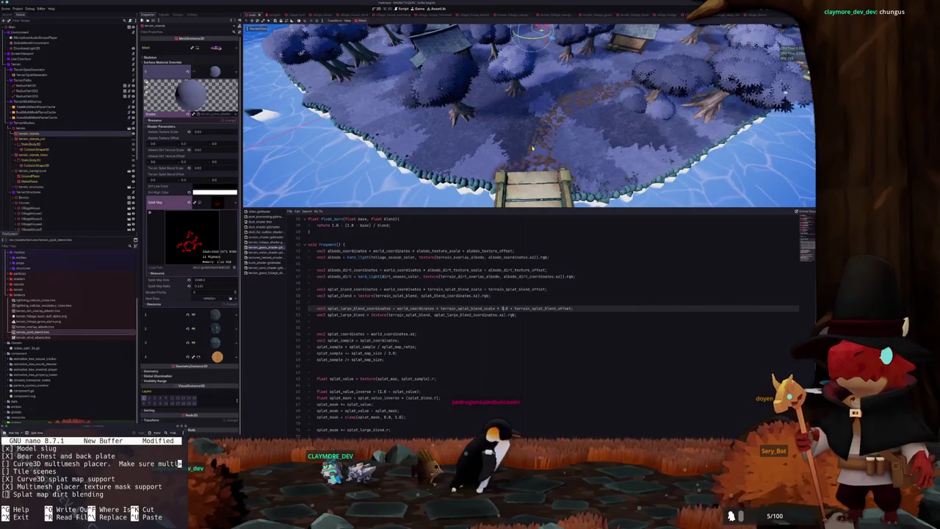
key(BackSpace)
text(2)
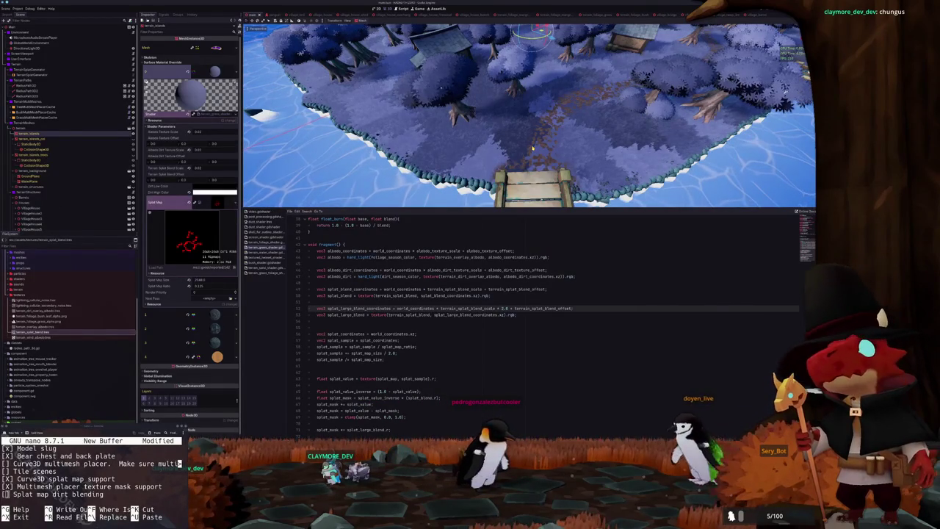
scroll(540, 147, up, 5)
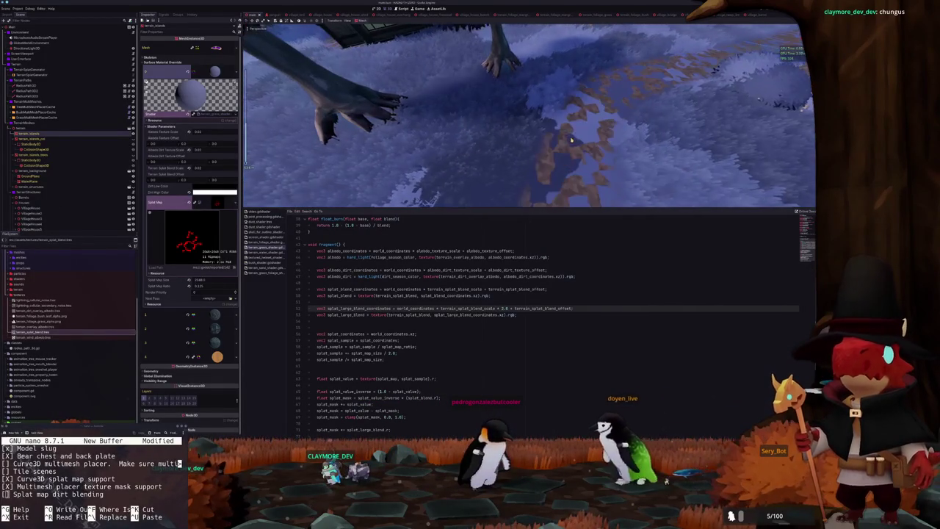
scroll(572, 142, up, 3)
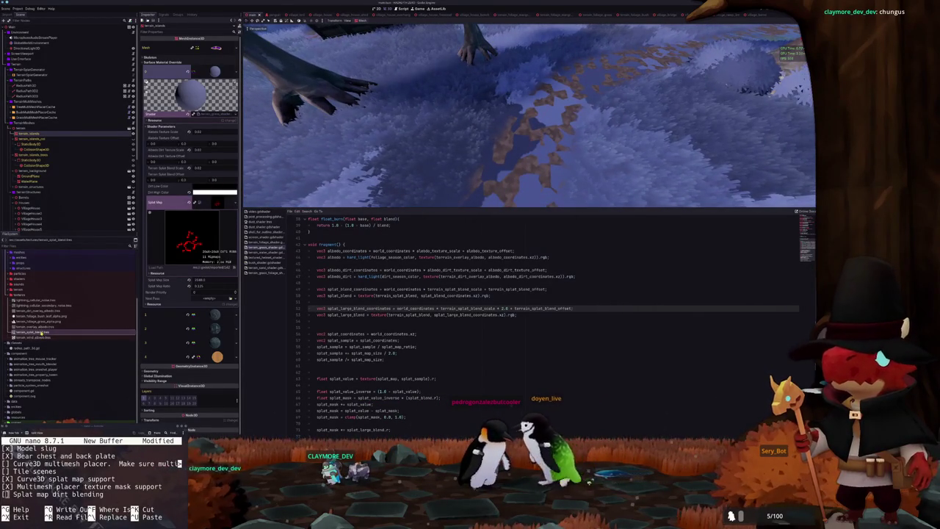
Open terrain_splat_blend.tres and view its colour ramp interpolation settings
double_click(73, 333)
click(201, 196)
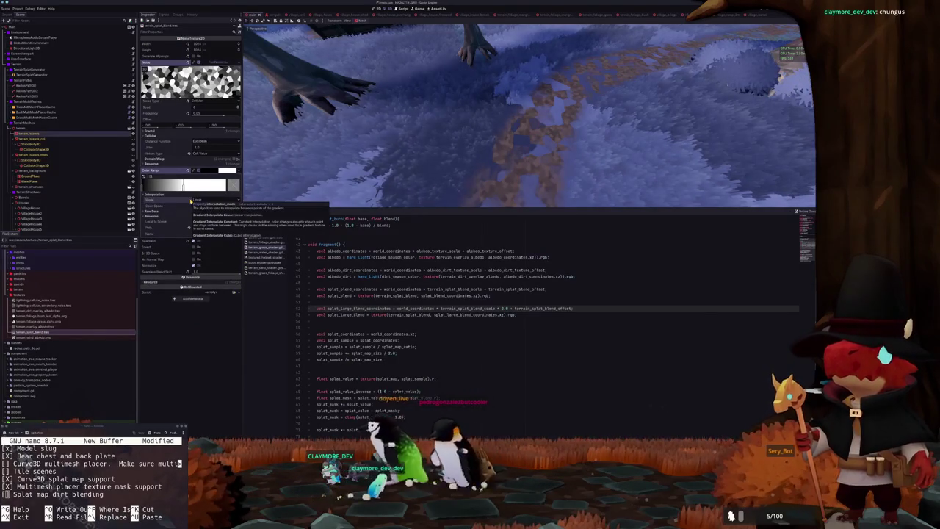
scroll(189, 154, down, 1)
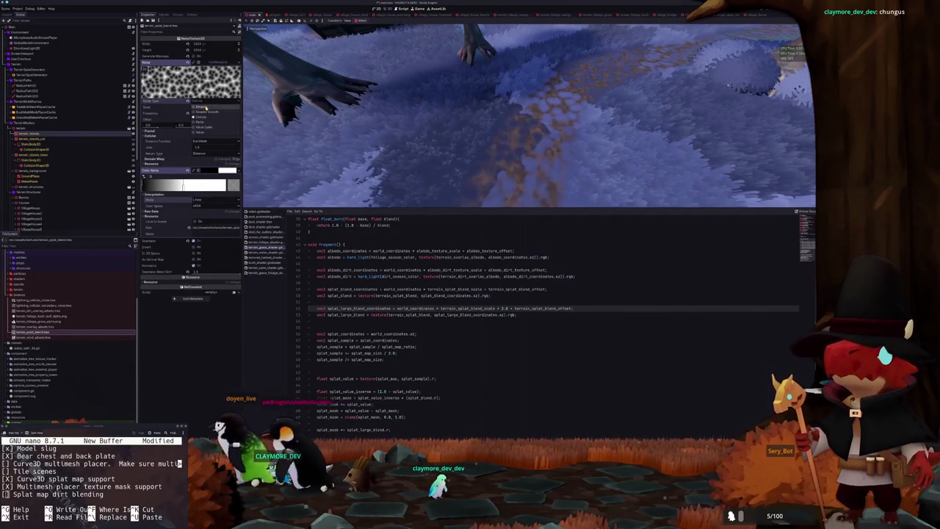
scroll(210, 103, up, 1)
Set the noise type to Cellular with Cell Value return type and enable domain warp
click(210, 104)
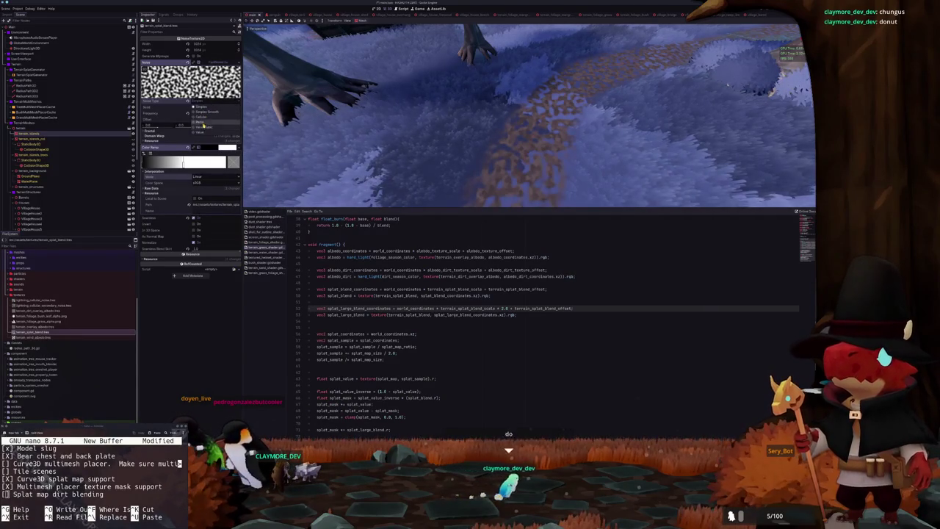
click(201, 116)
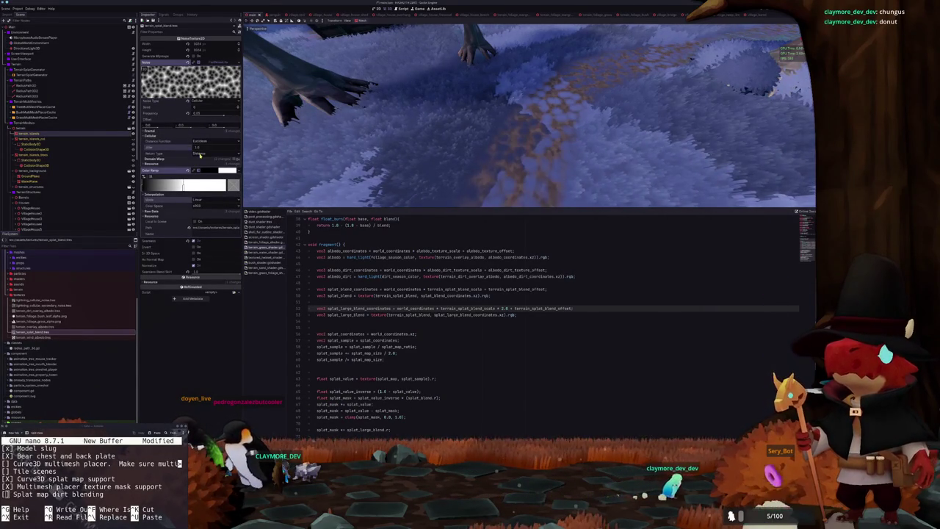
click(209, 153)
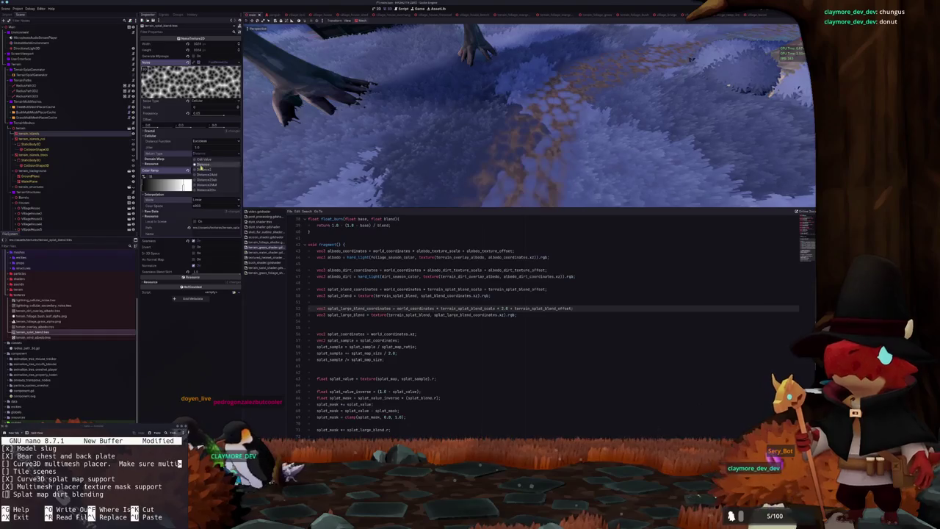
click(224, 161)
click(228, 159)
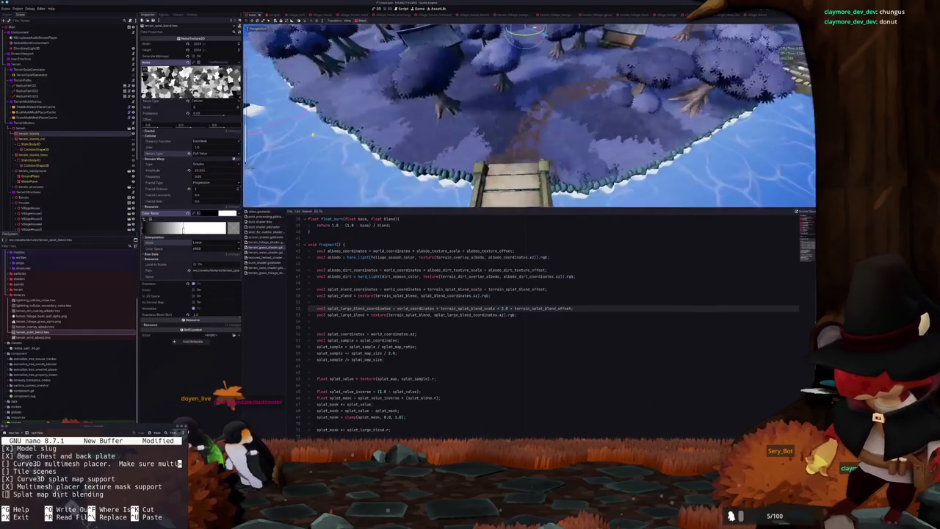
scroll(379, 345, down, 1)
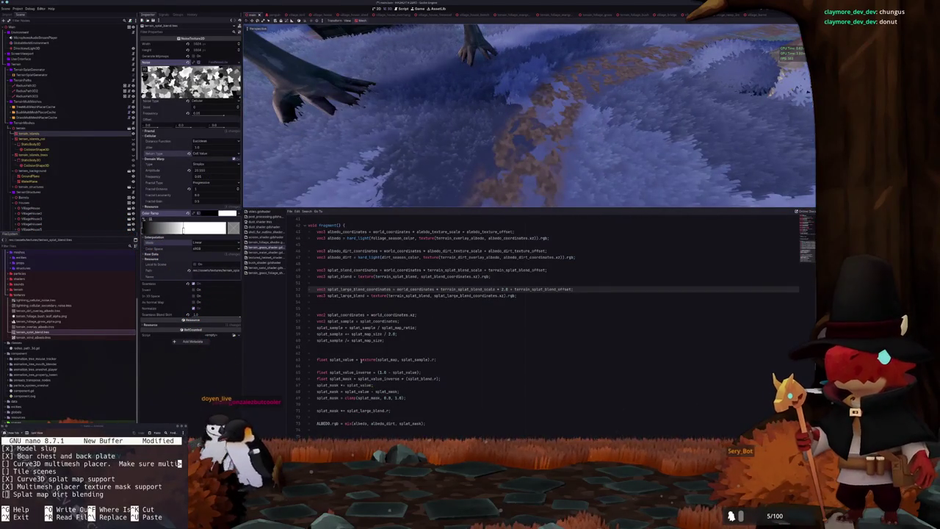
click(352, 340)
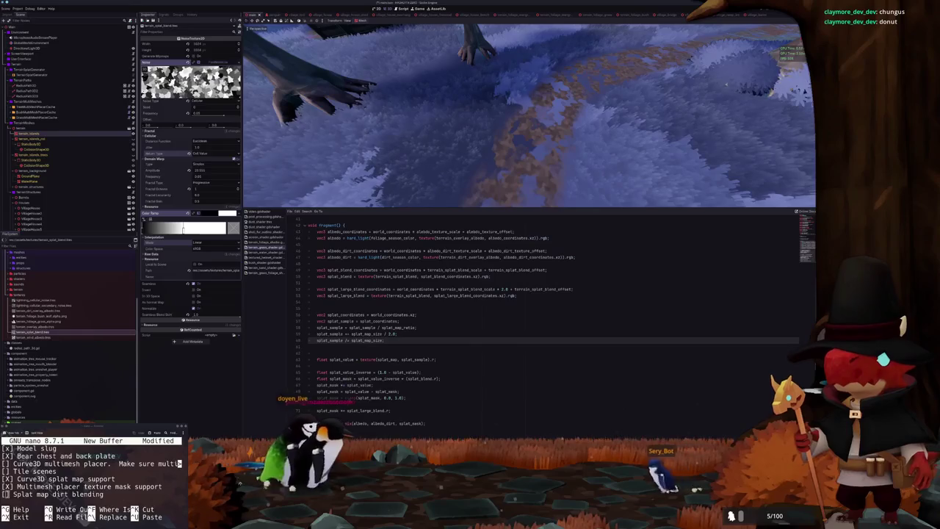
click(340, 410)
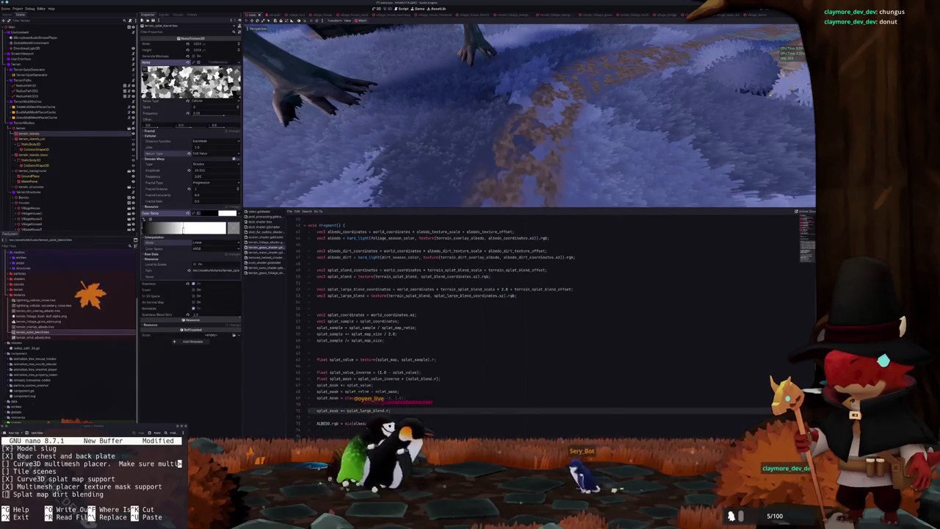
Fix the splat_large_blend line's semicolon and parenthesis, then undo a colour ramp stop change
text(;)
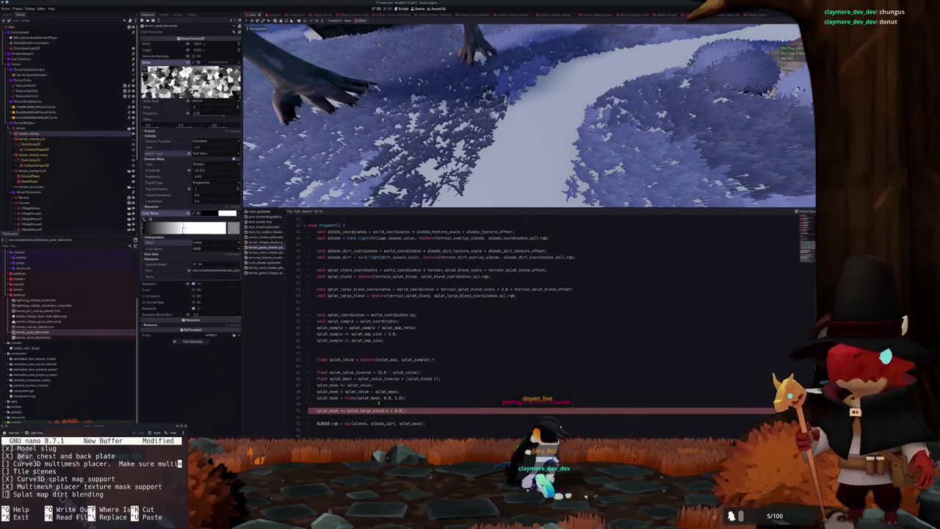
text()/2.0)
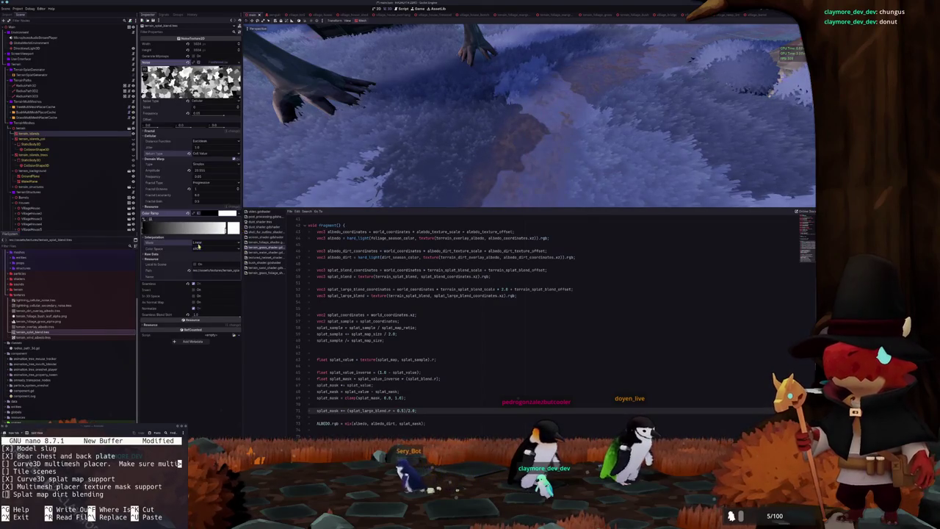
mouse_move(225, 228)
mouse_down()
mouse_move(146, 228)
mouse_move(220, 228)
mouse_move(183, 229)
mouse_up()
key(ctrl+z)
key(ctrl+z)
key(ctrl+z)
key(ctrl+z)
key(ctrl+z)
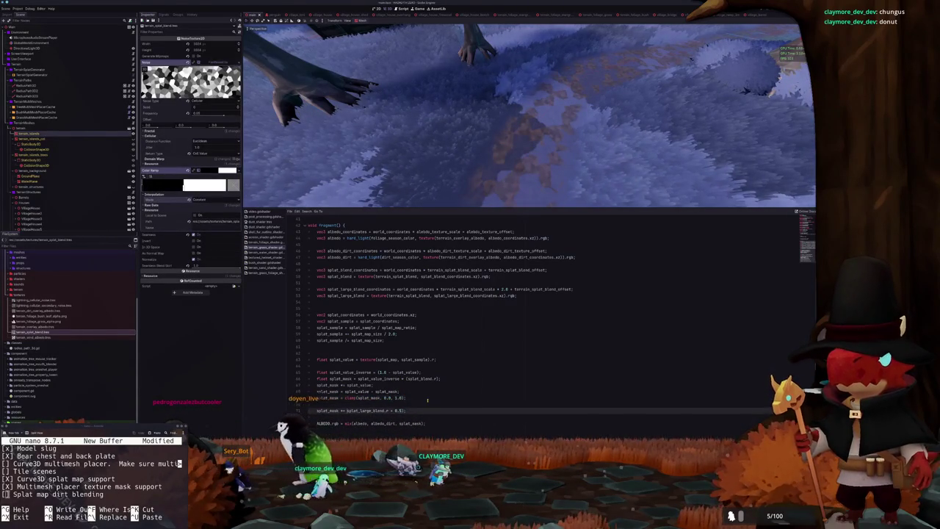
key(ctrl+z)
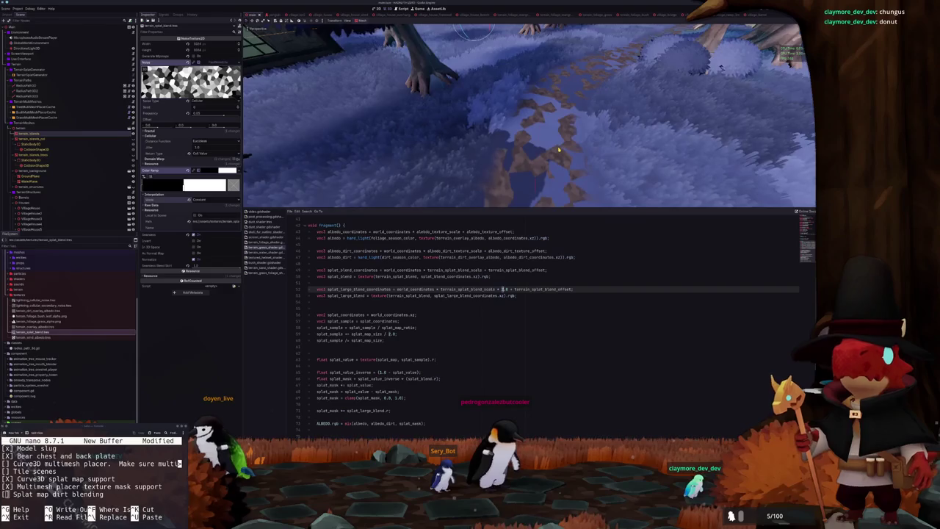
Delete both splat_large_blend lines and the splat_mask += splat_large_blend.r line, tidying blank lines
key(ctrl+shift+k)
key(ctrl+shift+k)
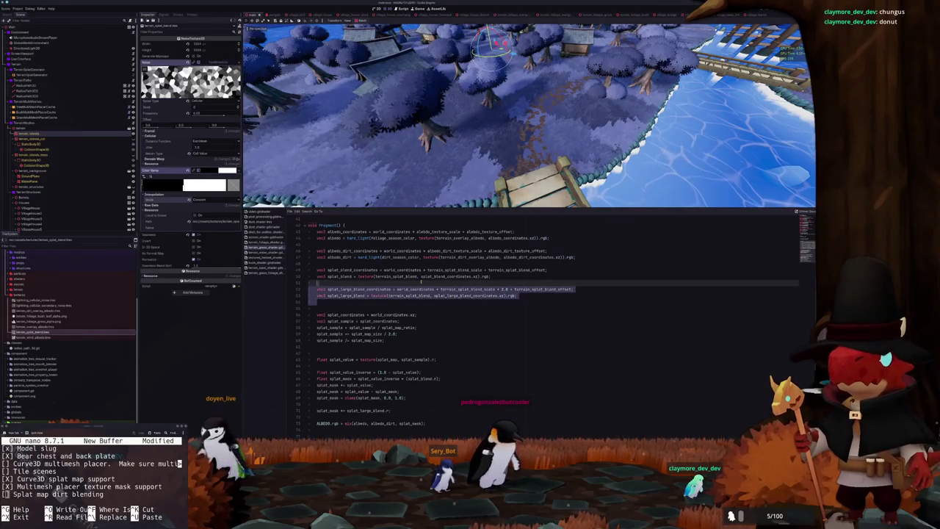
key(ctrl+shift+k)
key(ctrl+shift+k)
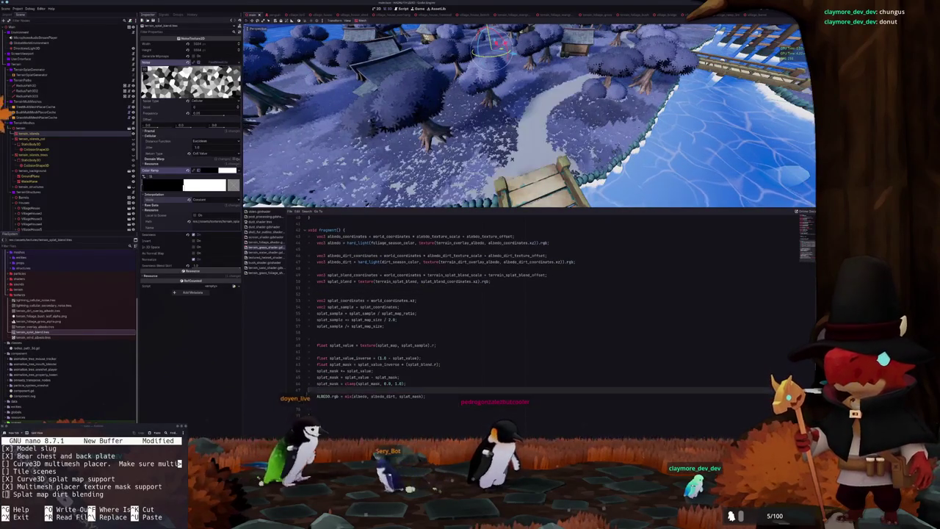
key(Return)
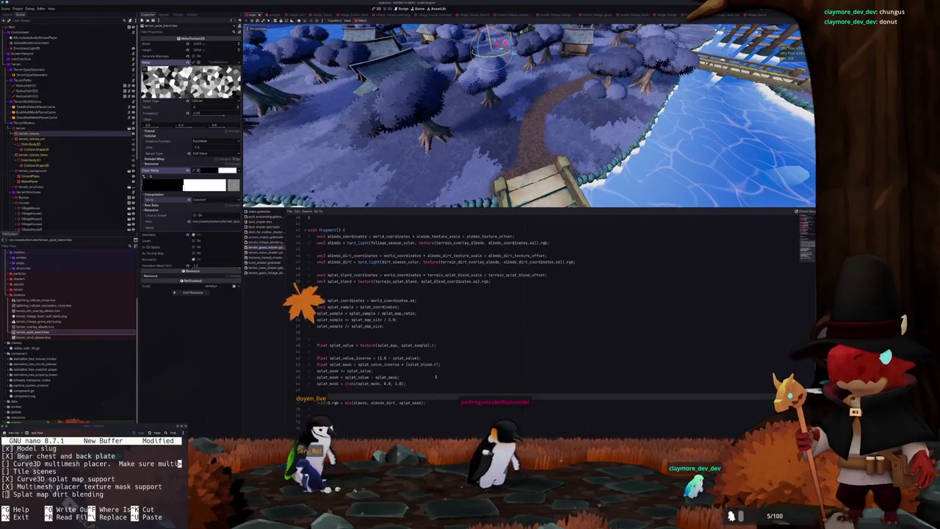
key(Up)
key(Up)
key(Up)
key(Up)
key(Up)
key(Up)
key(Down)
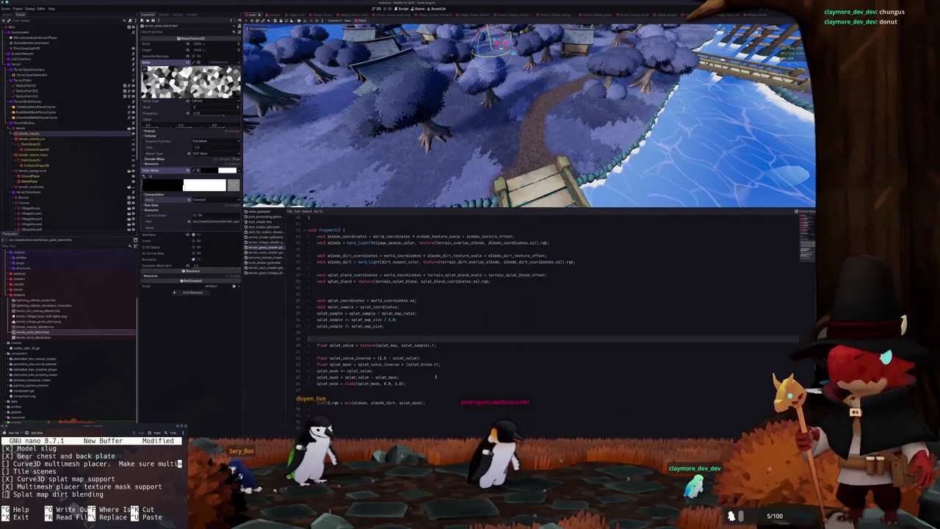
key(ctrl+shift+k)
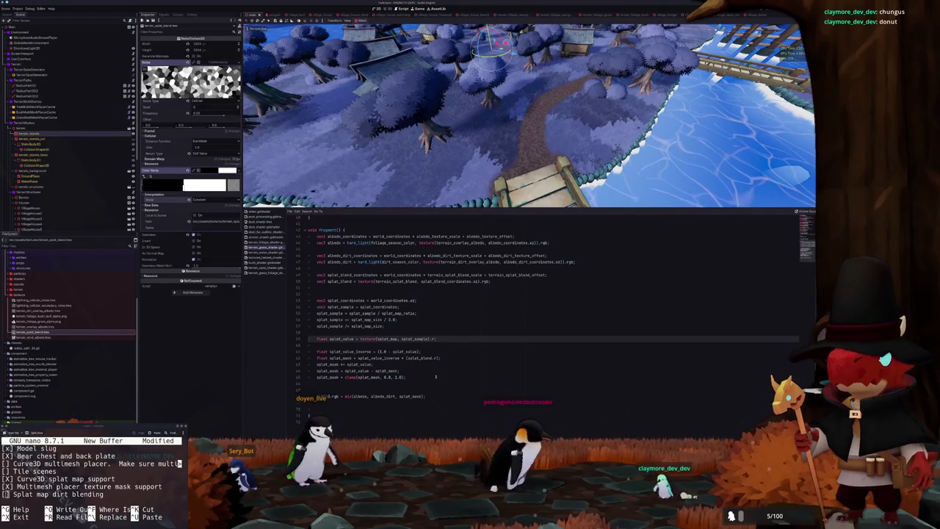
key(Down)
key(Down)
key(Down)
key(Down)
key(ctrl+shift+k)
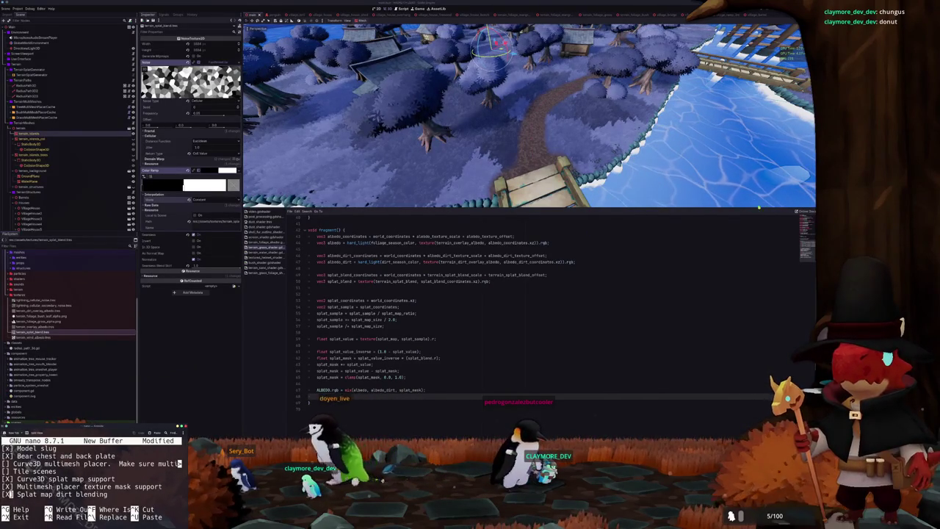
mouse_move(356, 427)
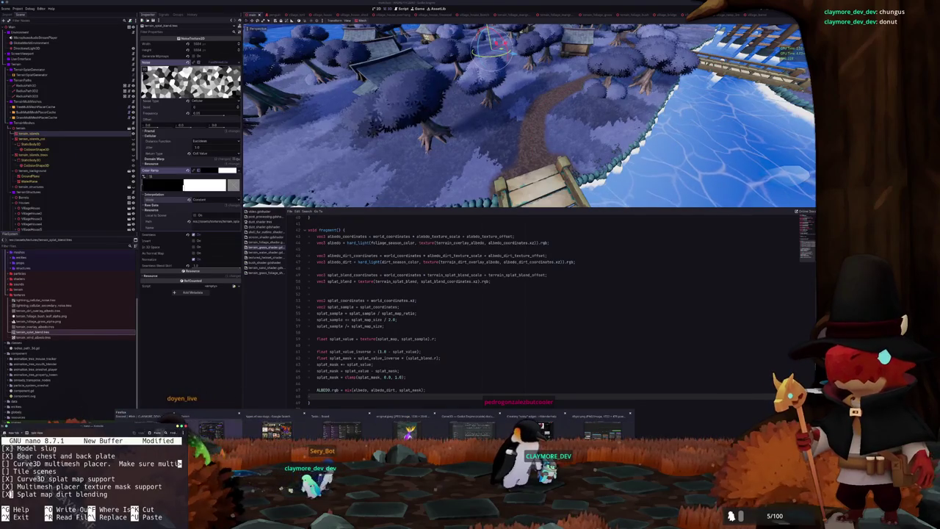
Add a 'Curve SDF splatmap generator' card to the Systems column of the Tasks board
click(341, 430)
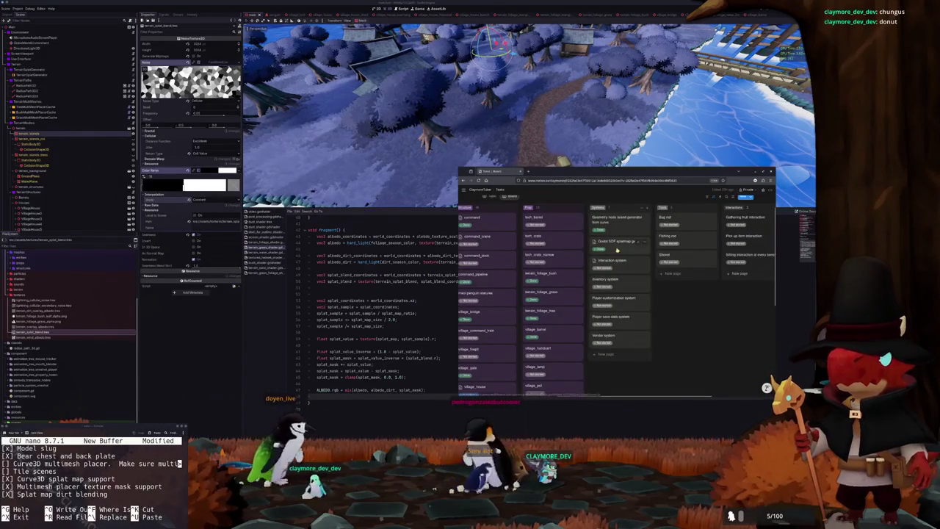
click(605, 353)
text(Curve)
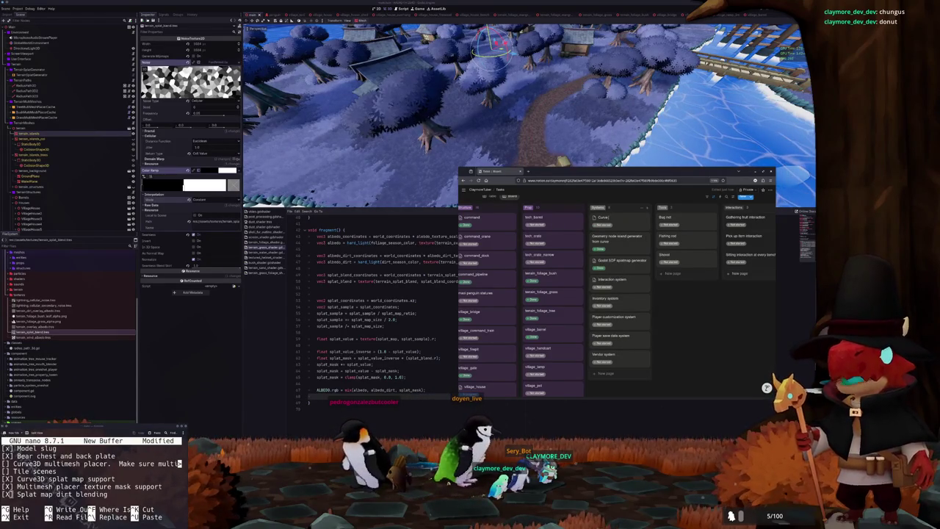
text(SDF)
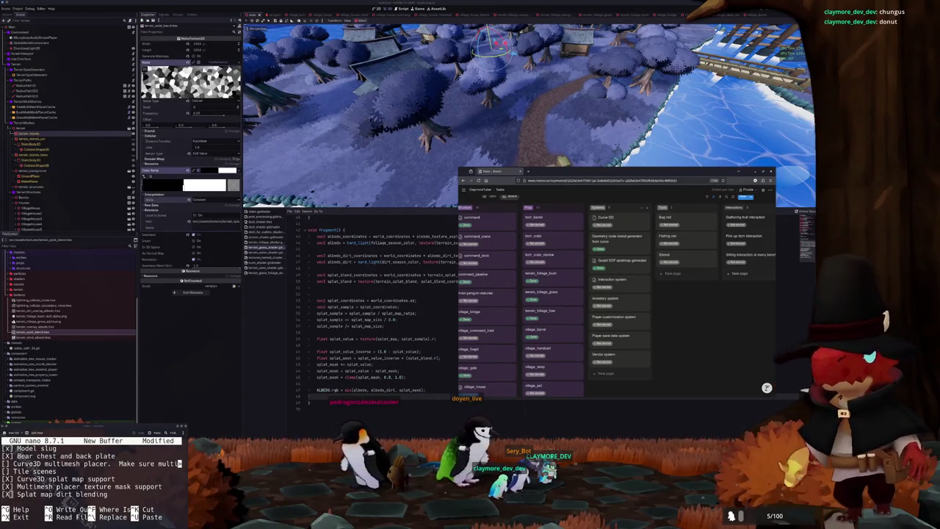
text( splatmap ge)
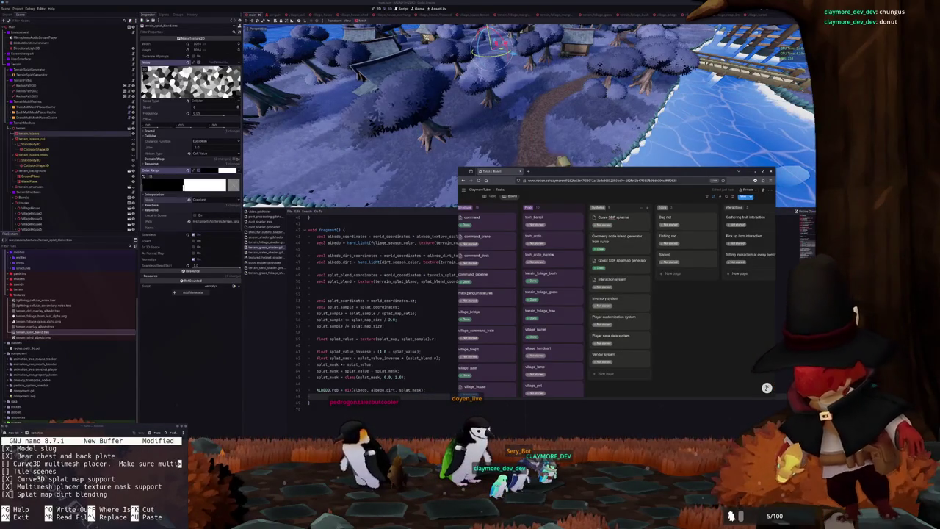
text(nerator)
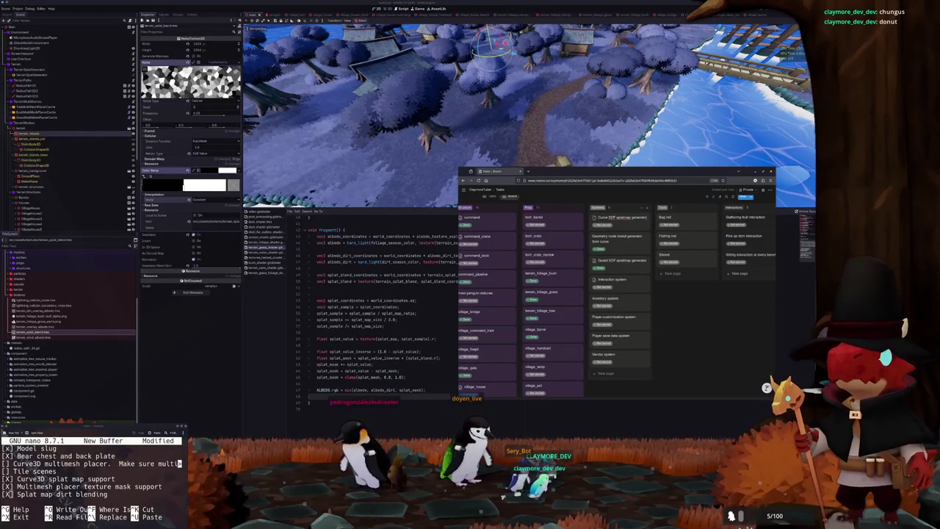
key(Return)
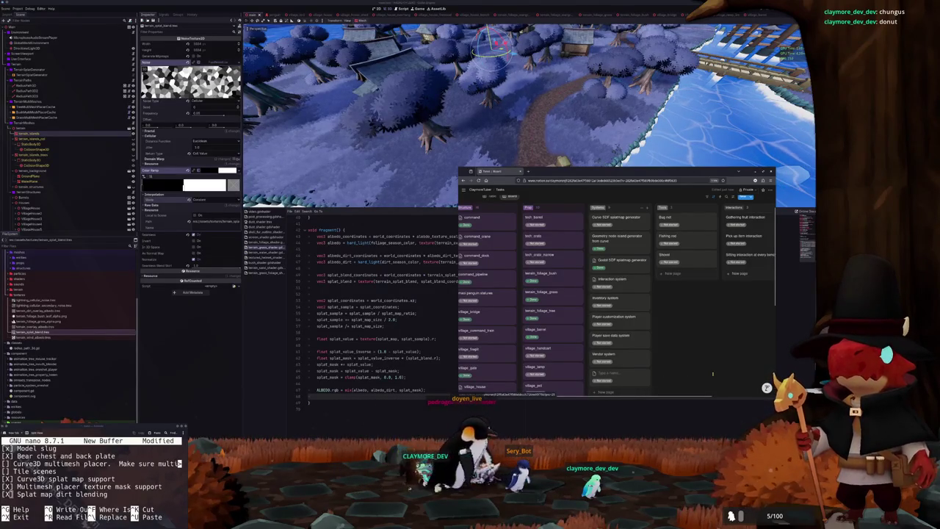
Add a 'Curve multimesh placement' card and start another new card in Systems
text(Curve multimesh placement)
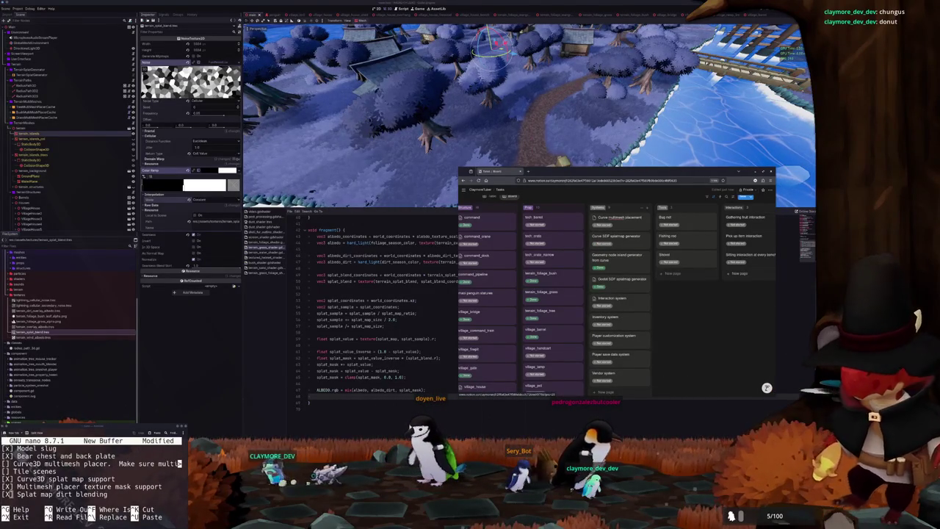
scroll(526, 299, left, 5)
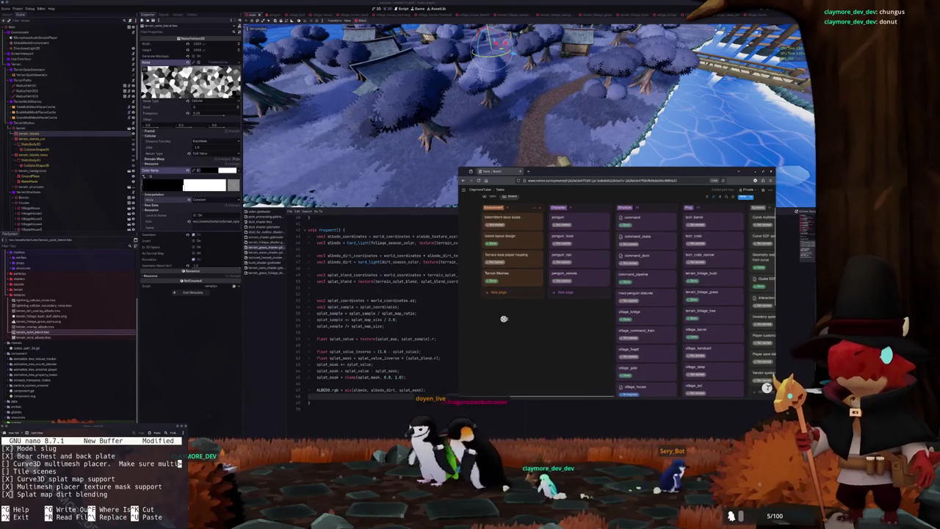
scroll(504, 319, right, 5)
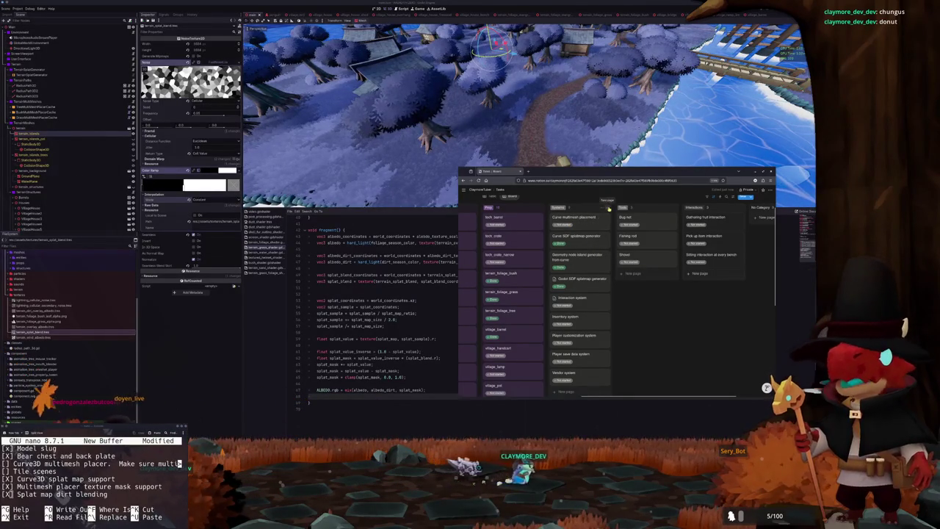
click(565, 390)
scroll(637, 294, up, 2)
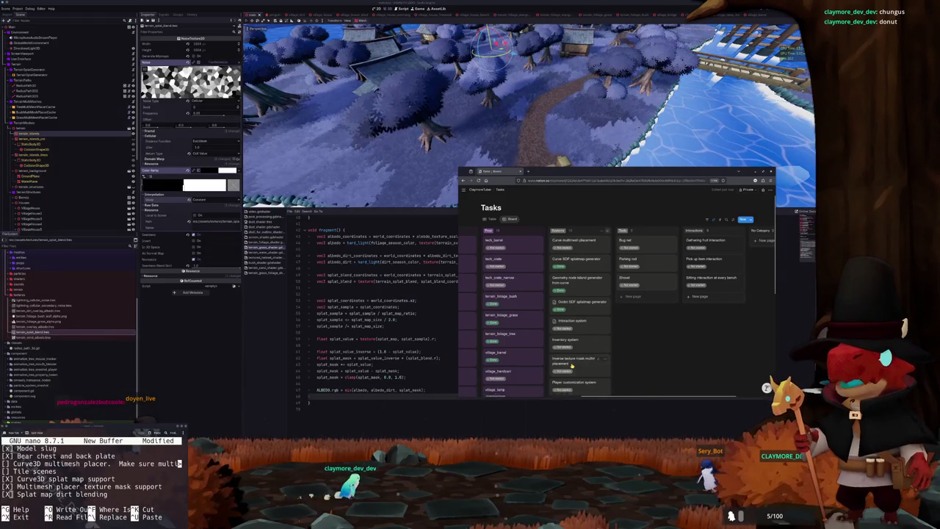
Describe the Inverse texture mask card as 'Place things where there is NO mask texture', then return to Godot
key(Return)
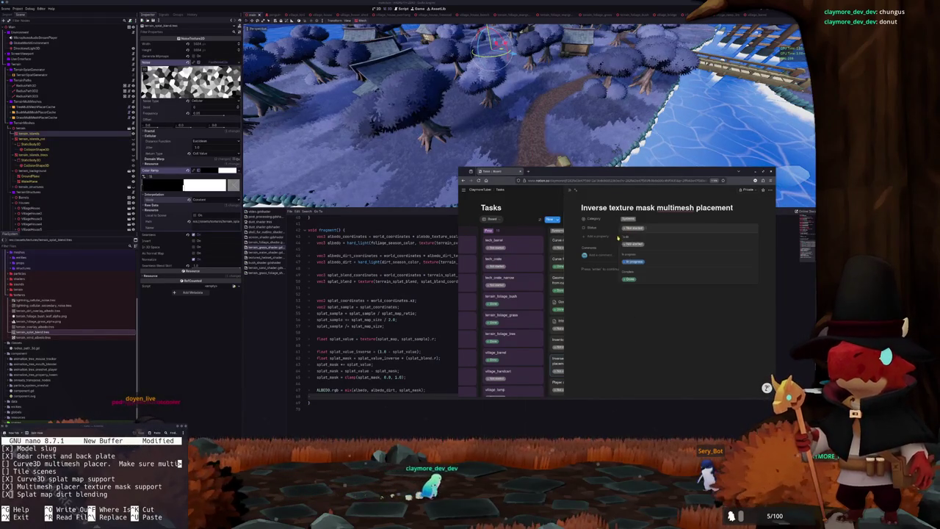
click(564, 194)
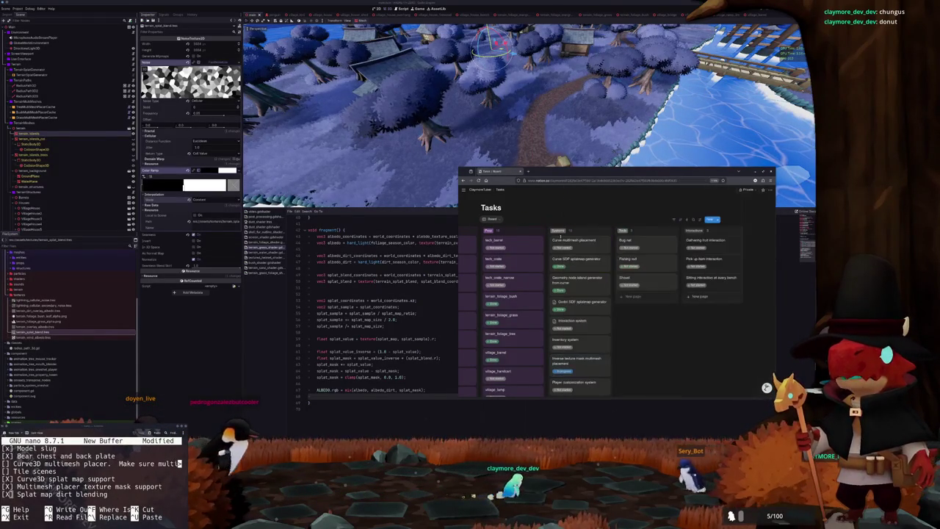
click(578, 361)
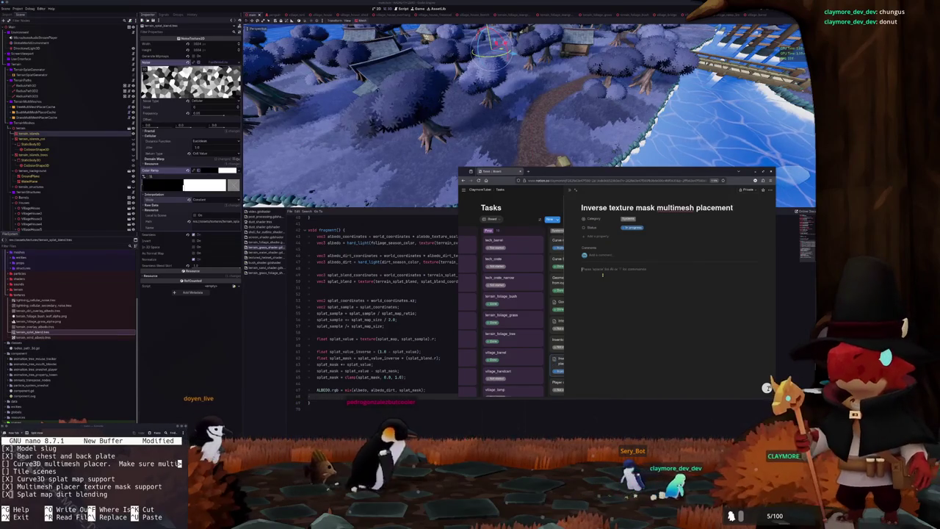
text(Place things where there is NO mask texture)
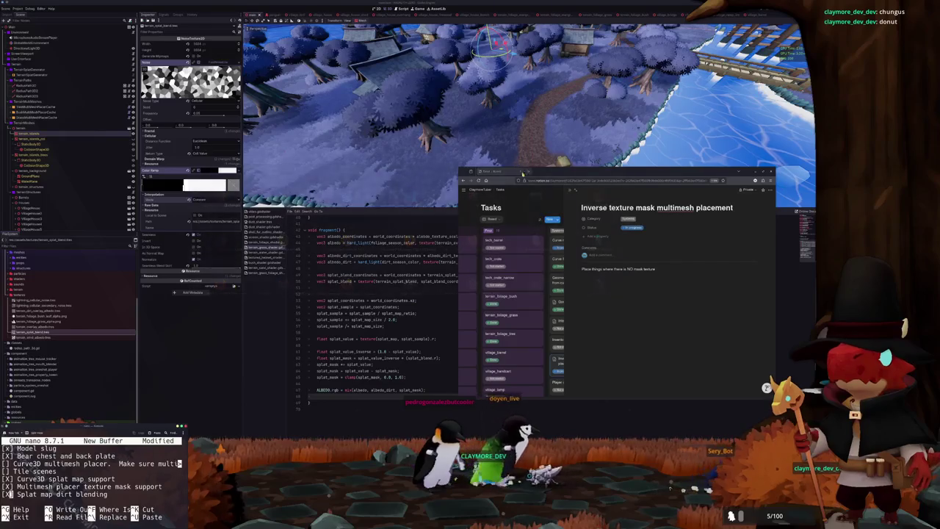
click(541, 103)
click(541, 103)
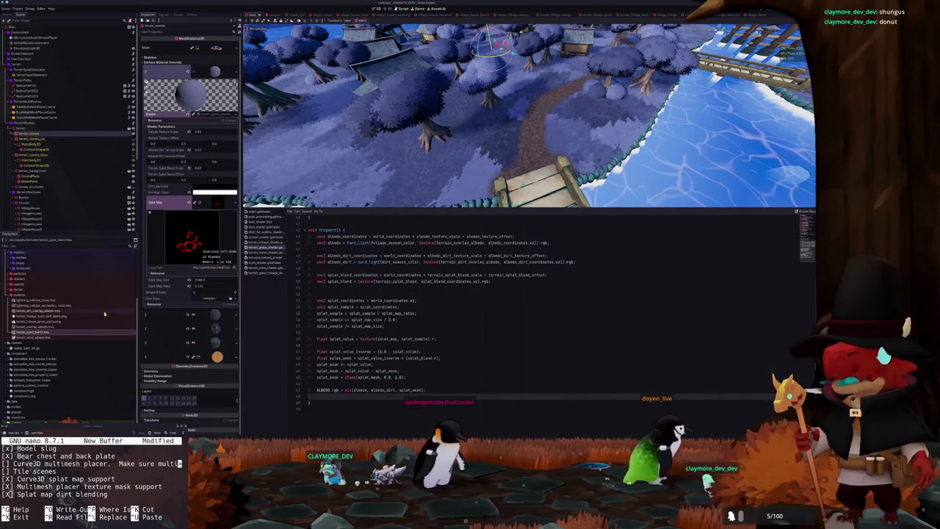
Browse the FileSystem folders and open the terrain_foliage_mangrove material
double_click(19, 295)
scroll(33, 278, up, 3)
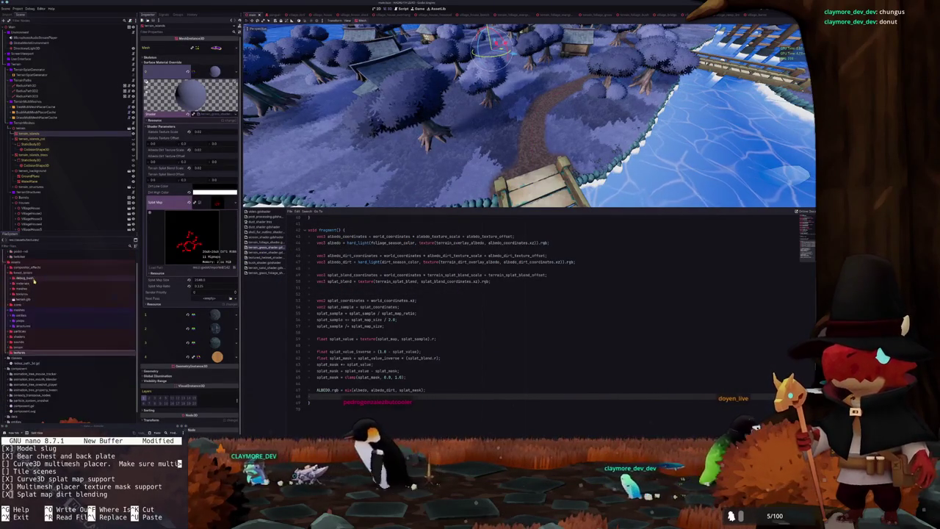
double_click(33, 321)
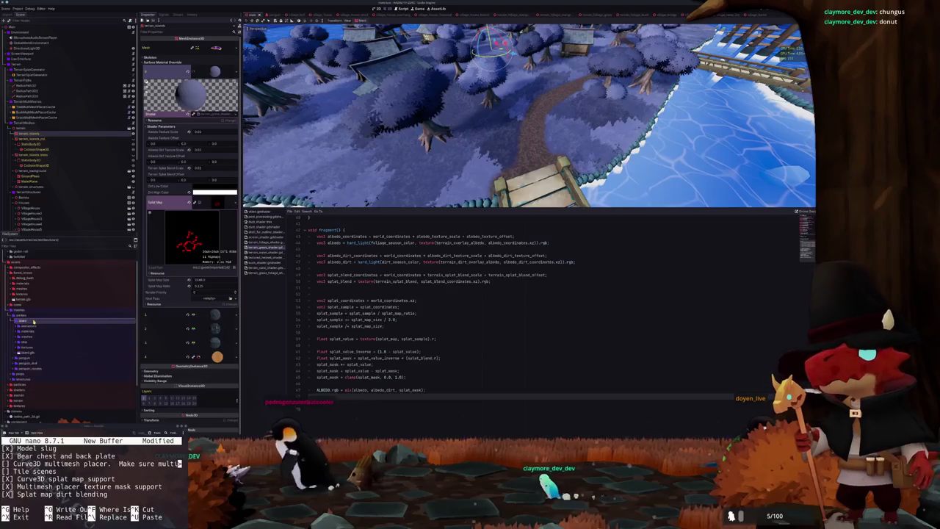
double_click(33, 321)
double_click(30, 326)
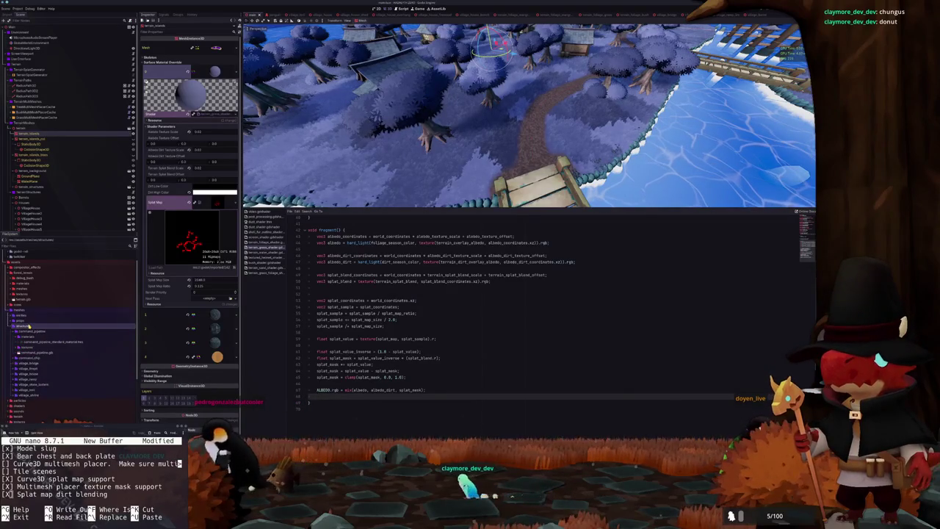
double_click(29, 322)
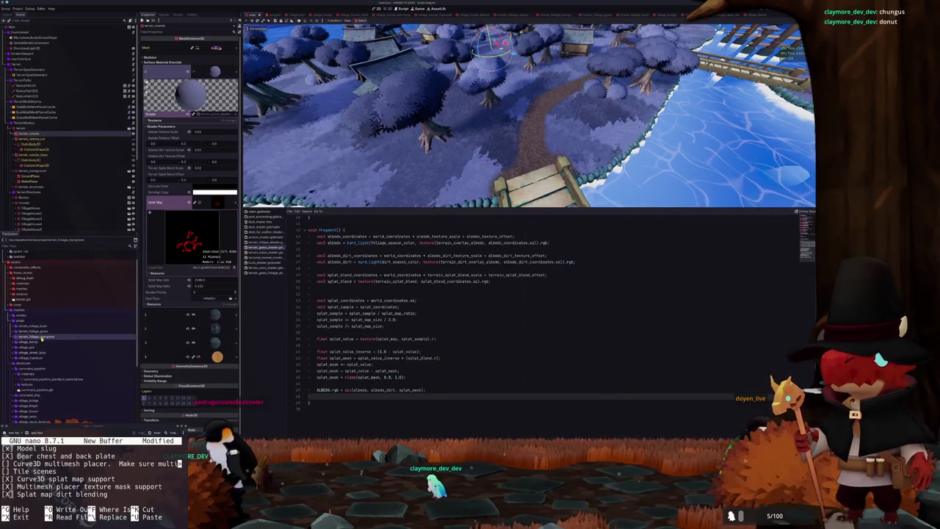
double_click(39, 336)
double_click(31, 342)
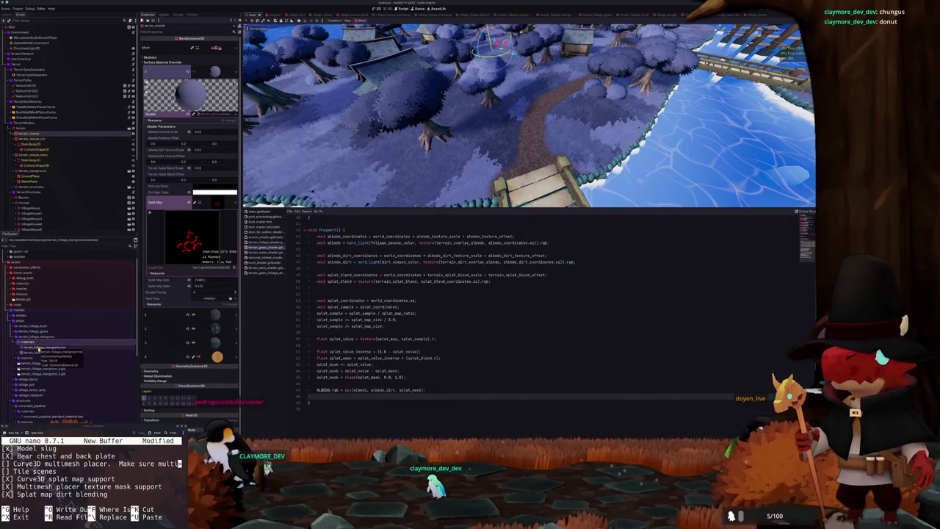
double_click(33, 347)
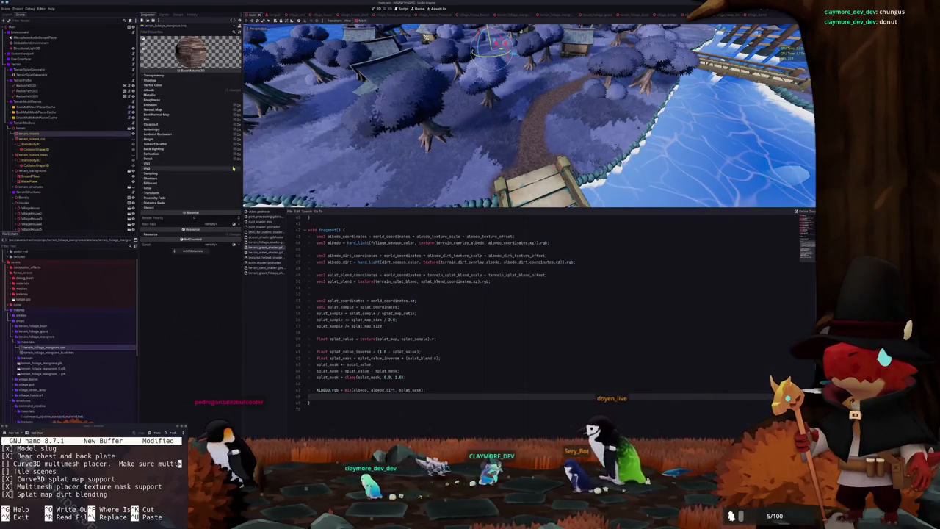
Set the mangrove material's Specular Mode to Disabled under Shading
scroll(265, 161, up, 5)
scroll(265, 161, down, 5)
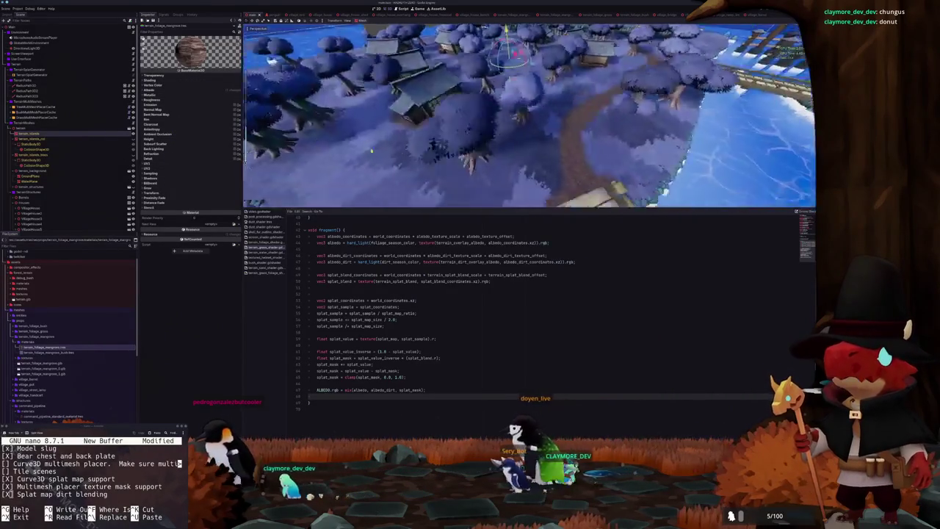
scroll(529, 118, up, 3)
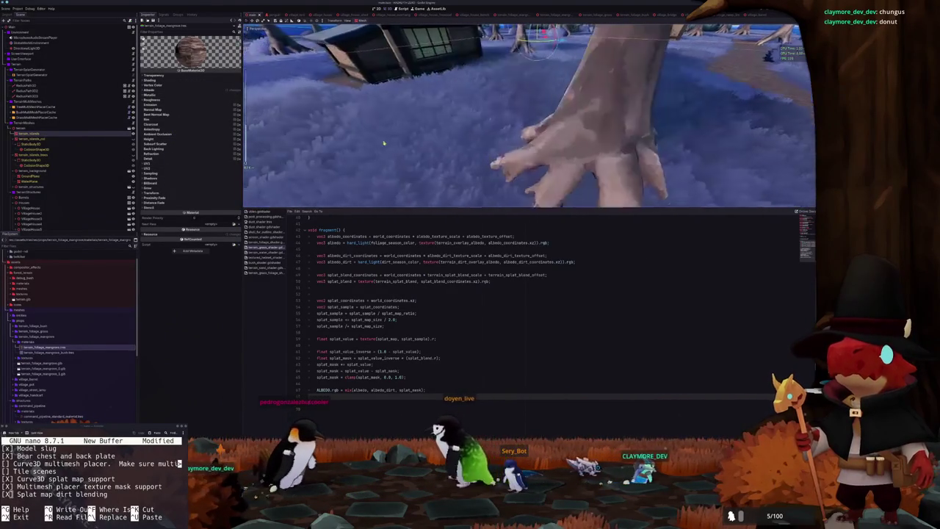
scroll(529, 117, down, 4)
click(154, 80)
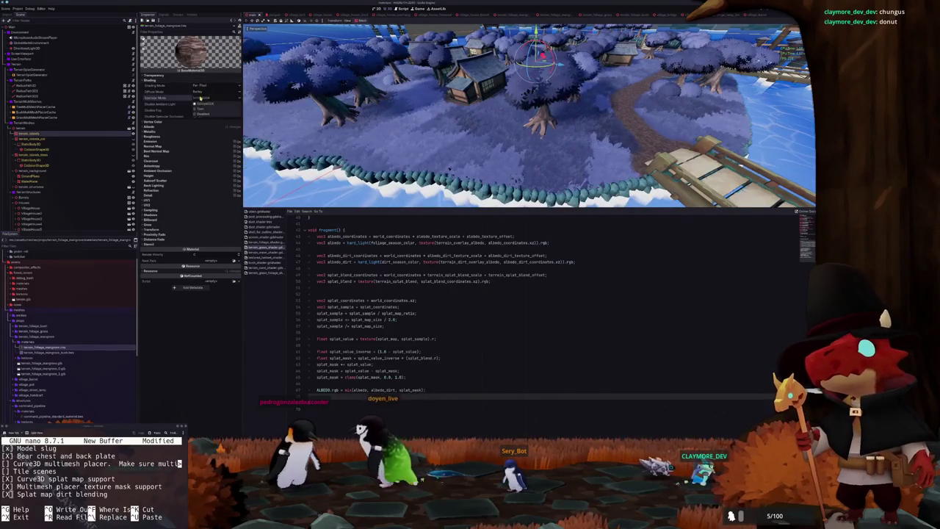
click(199, 115)
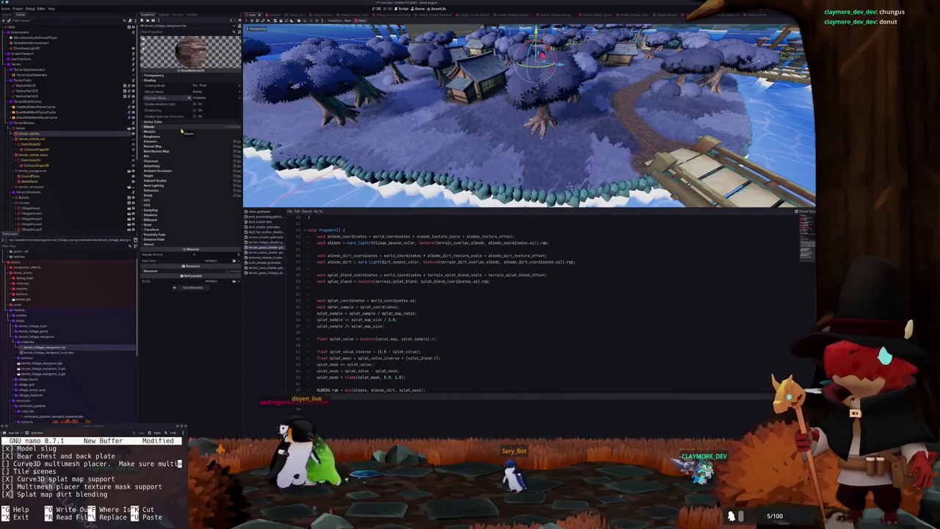
Keep the mangrove material's specular Disabled with Burley diffuse mode
scroll(359, 122, up, 5)
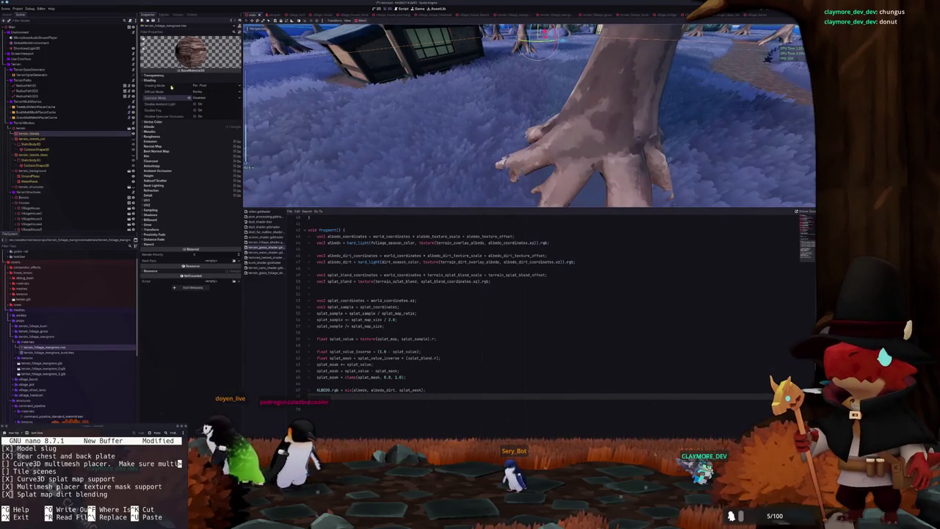
click(193, 97)
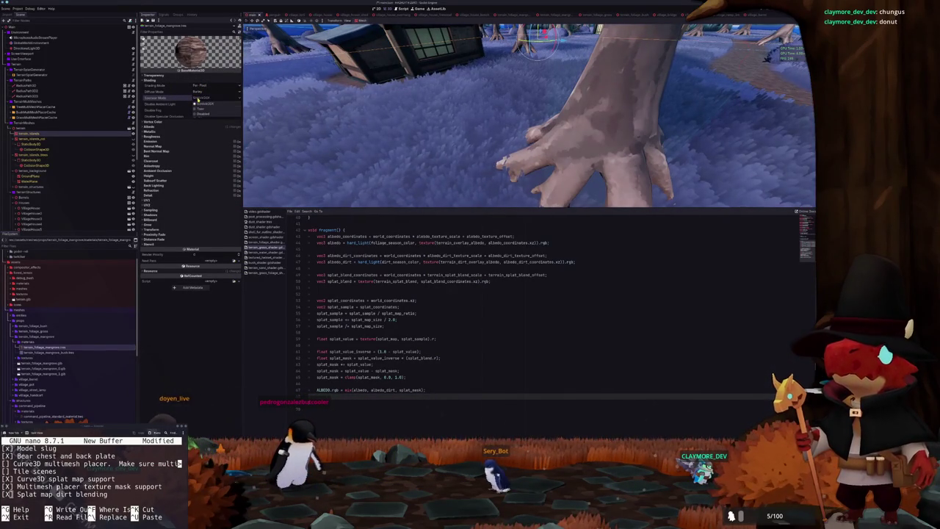
click(198, 114)
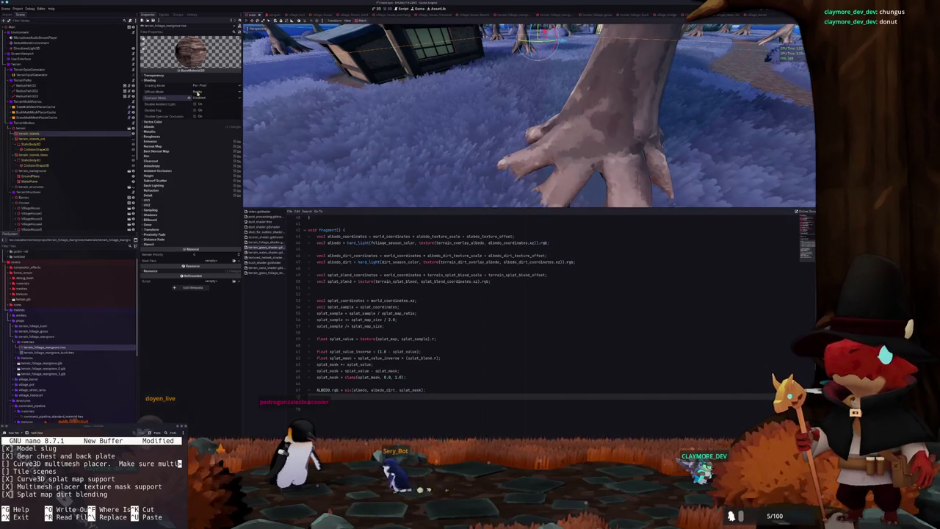
click(197, 92)
click(180, 108)
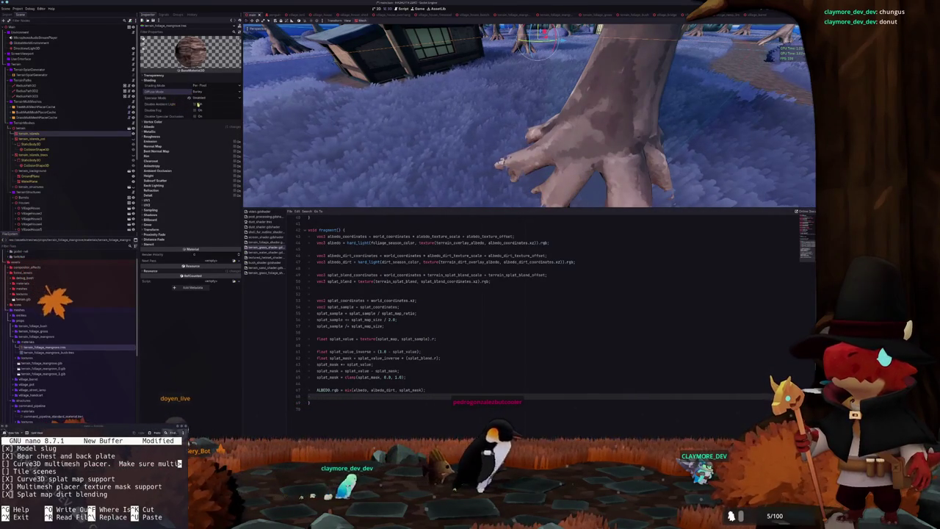
Compare the foliage with Disable Ambient Light toggled, restore it, and open the mangrove bush material
click(195, 104)
click(195, 105)
click(195, 104)
click(195, 104)
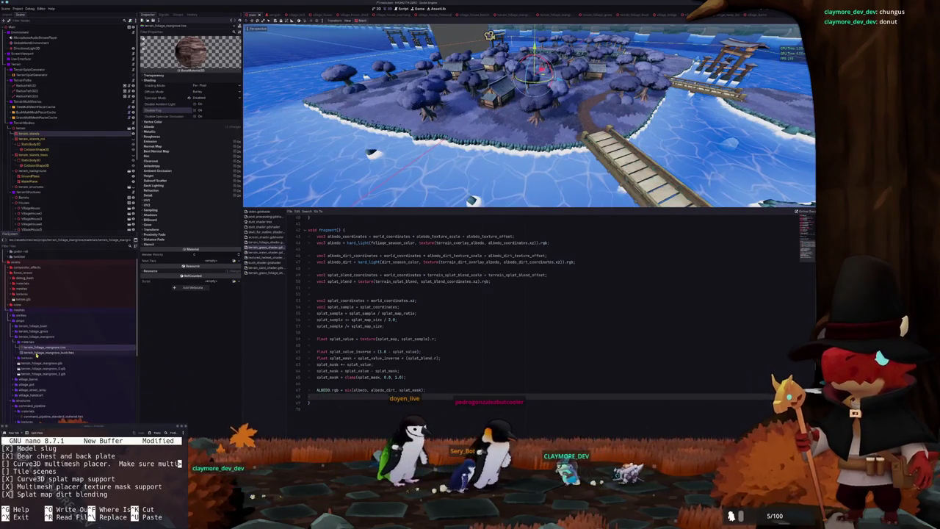
click(41, 353)
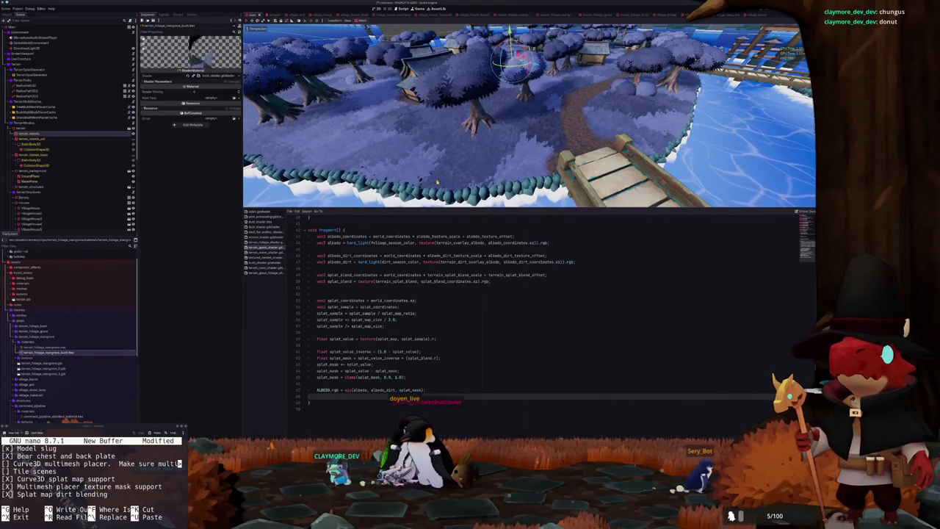
Make the terrain_grass_foliage shader's render_mode read specular_disabled by appending '_disabled;'
click(260, 272)
scroll(470, 424, down, 2)
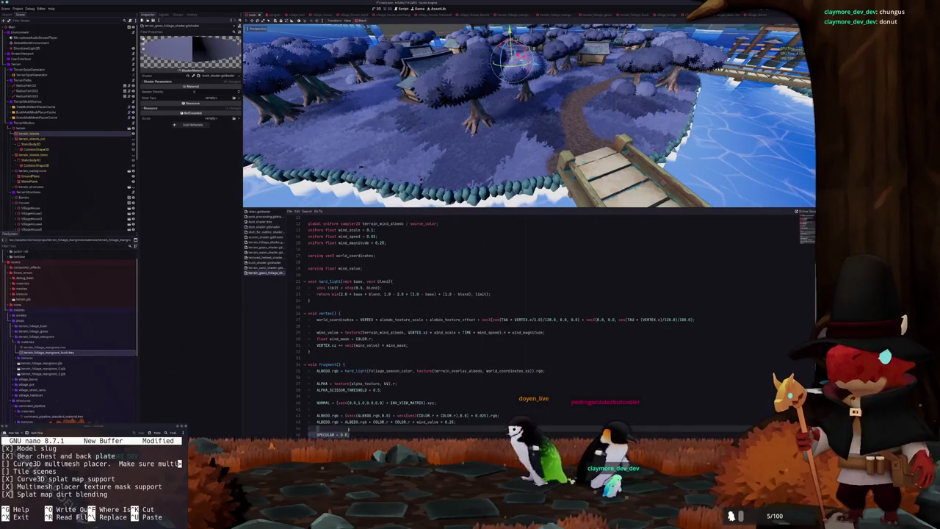
scroll(379, 287, up, 3)
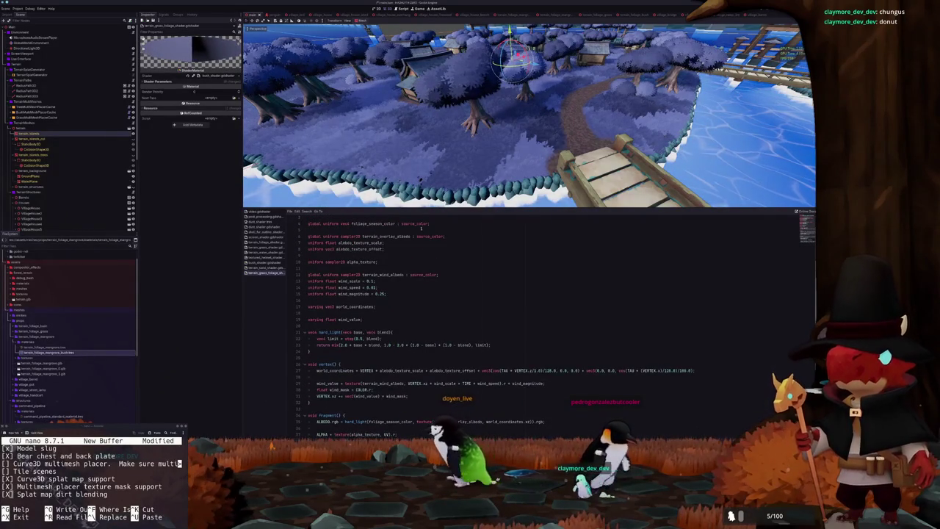
scroll(398, 229, up, 1)
click(454, 225)
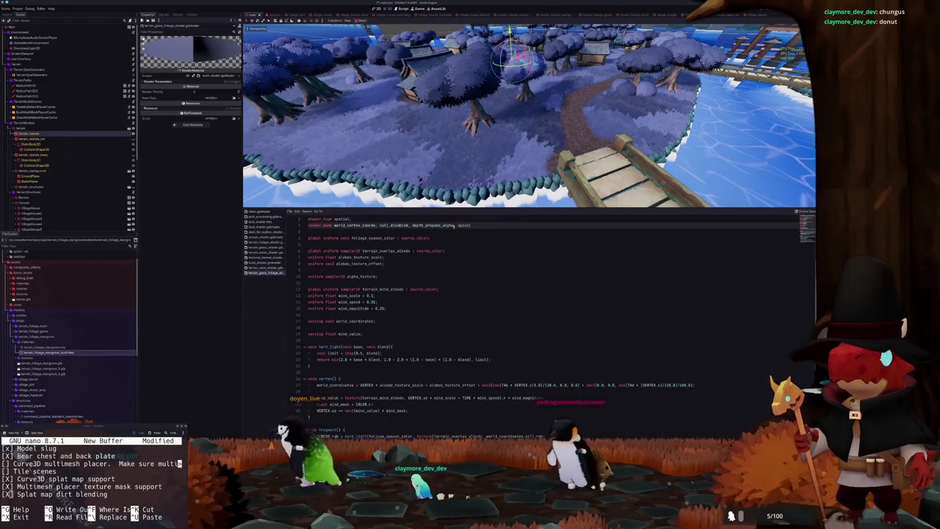
text(_disabled;)
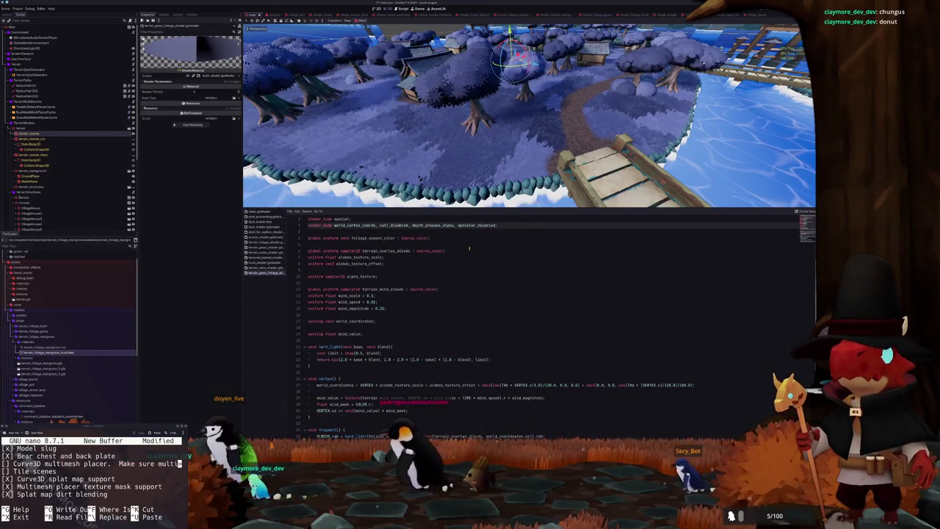
Select the specular_disabled flag for reuse and bring up the sand shader
scroll(469, 250, down, 3)
scroll(468, 249, up, 3)
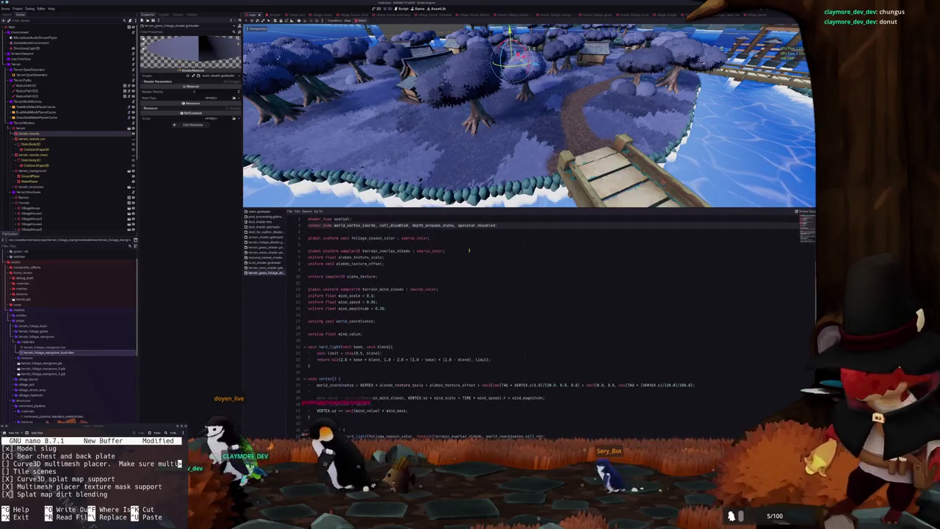
key(ctrl+shift+Left)
key(ctrl+shift+Left)
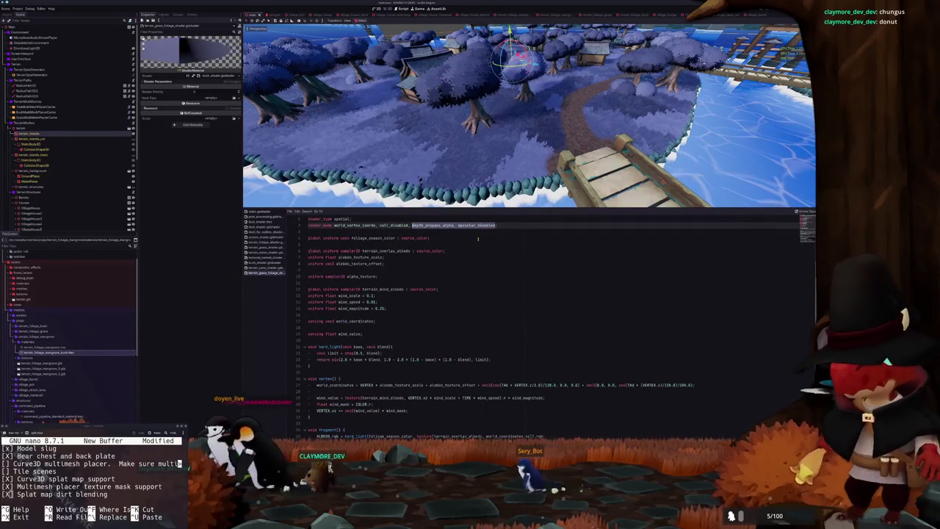
key(ctrl+shift+Right)
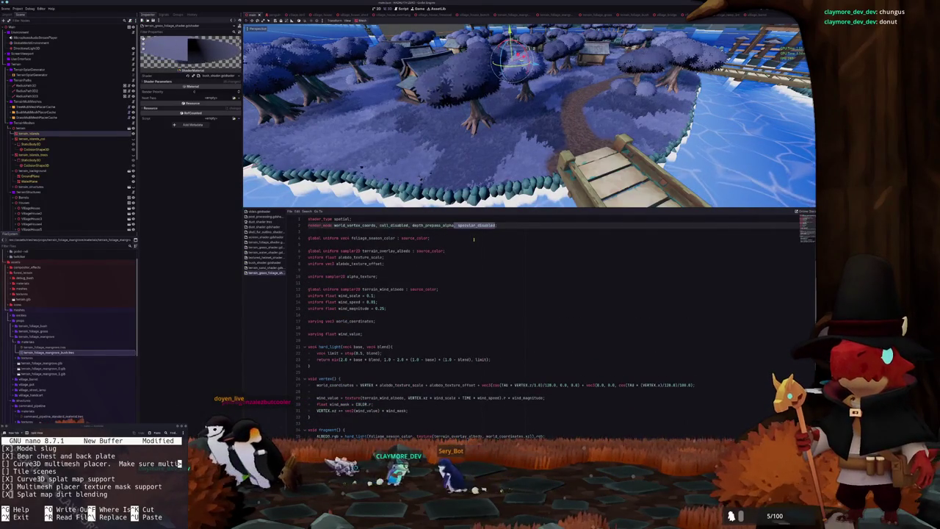
click(262, 269)
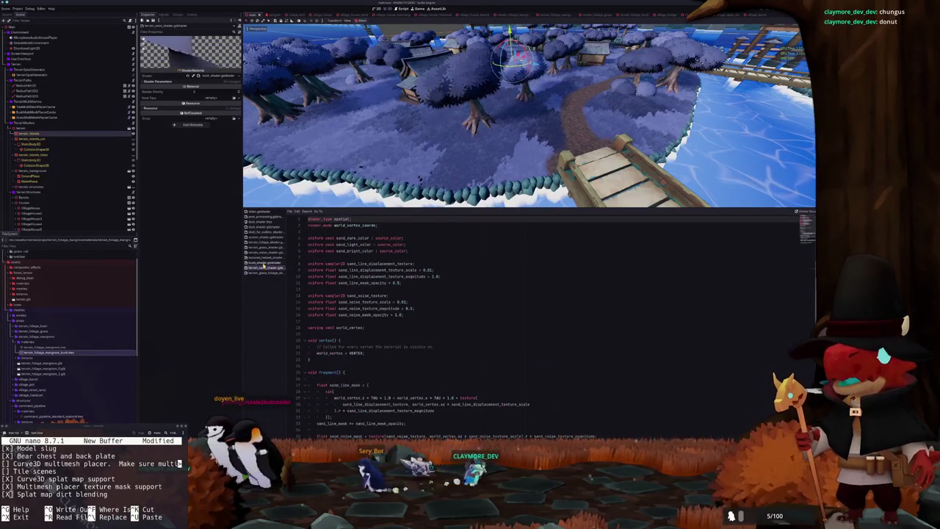
Add specular_disabled to the water foam shader's render_mode line
click(264, 273)
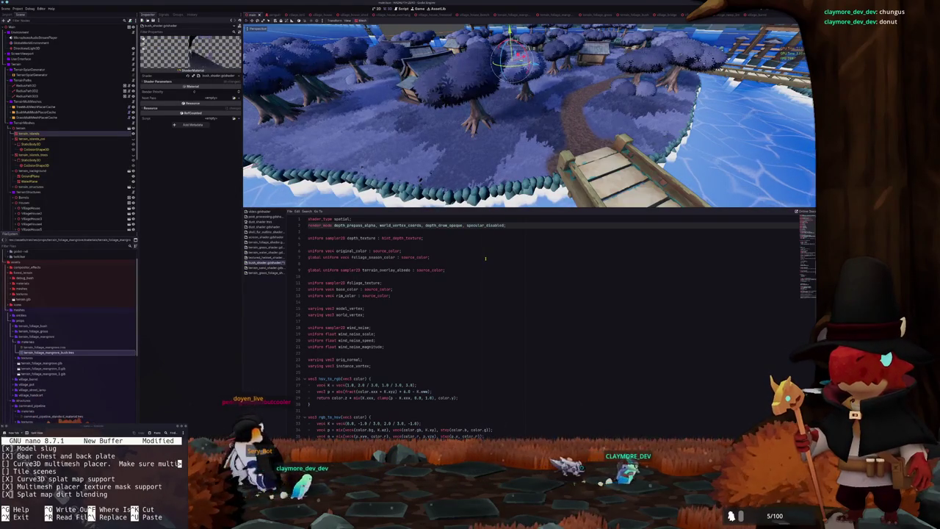
click(265, 252)
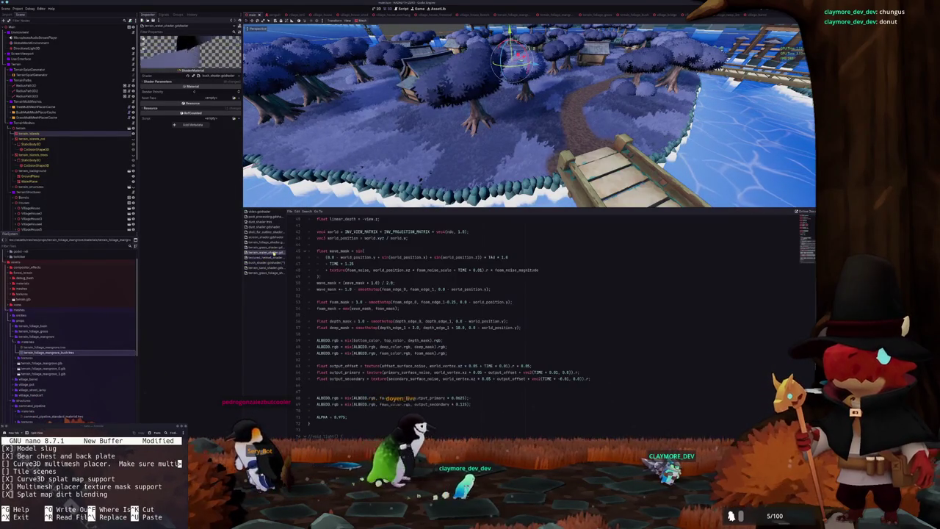
scroll(430, 230, up, 10)
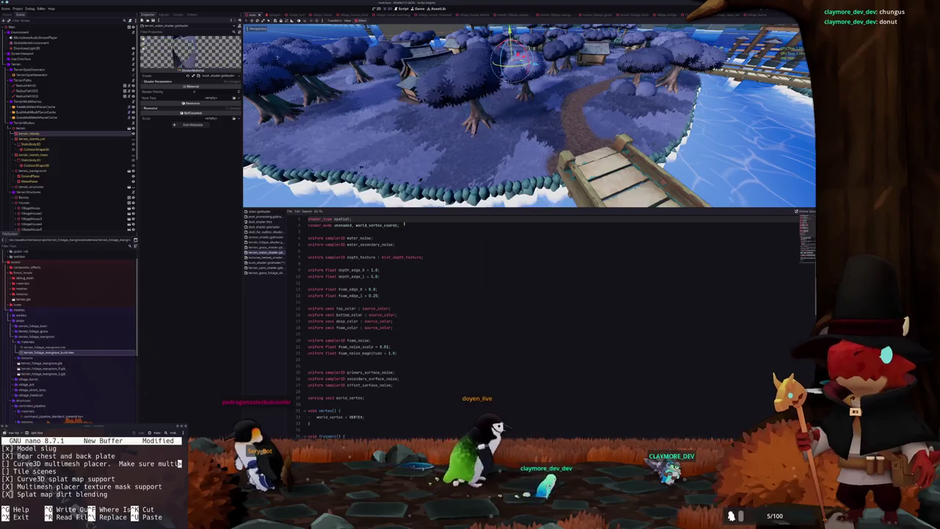
click(398, 225)
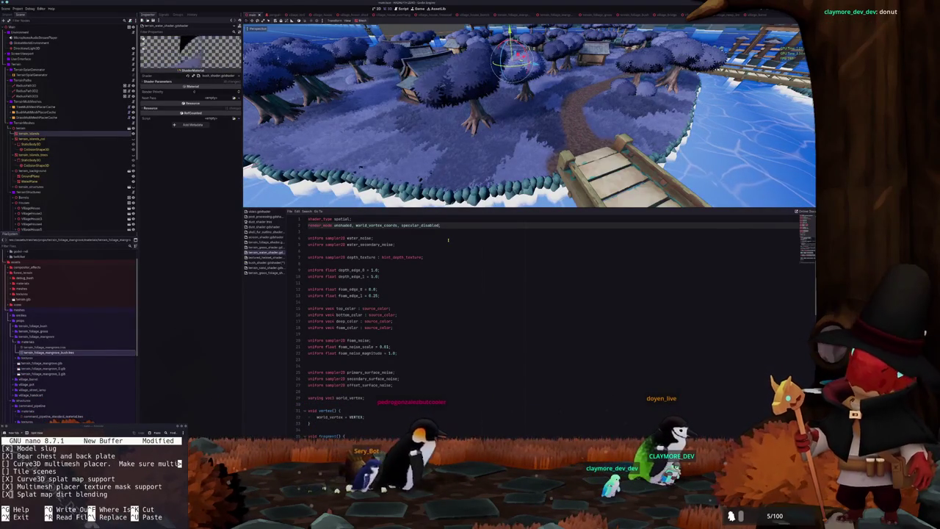
key(BackSpace)
key(BackSpace)
key(BackSpace)
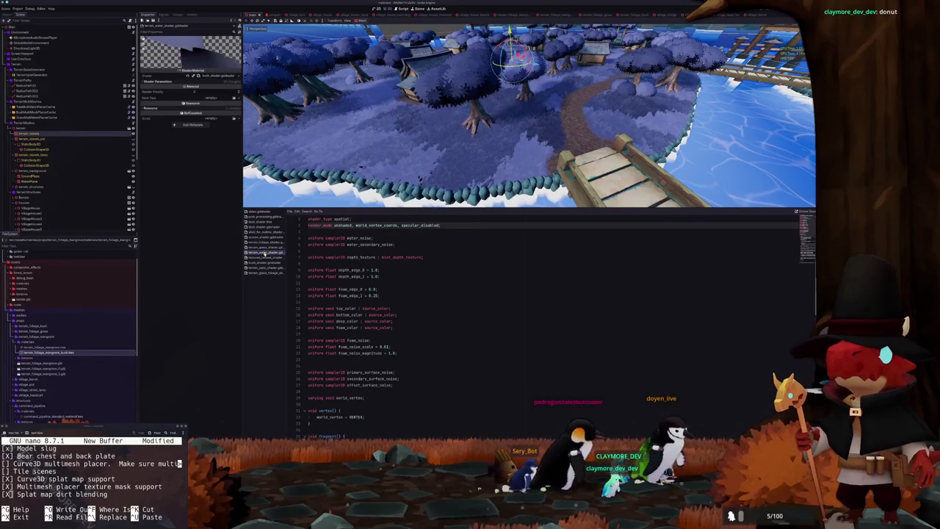
Add specular_disabled to the terrain splat-map shader's render_mode line
click(265, 248)
scroll(371, 230, up, 10)
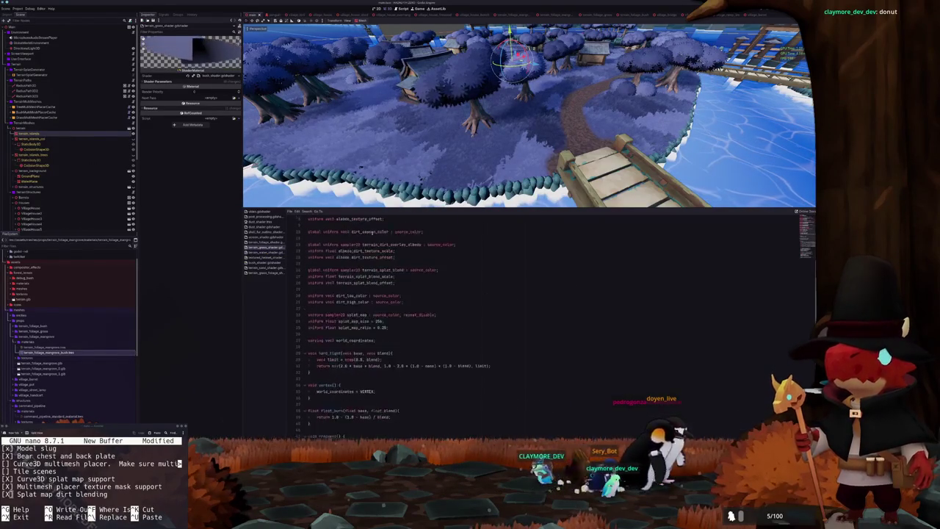
click(375, 226)
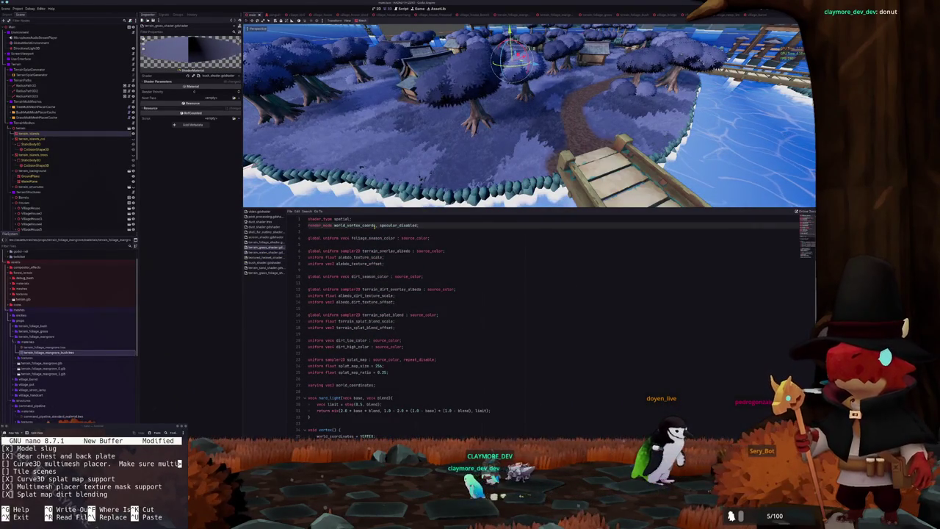
click(264, 242)
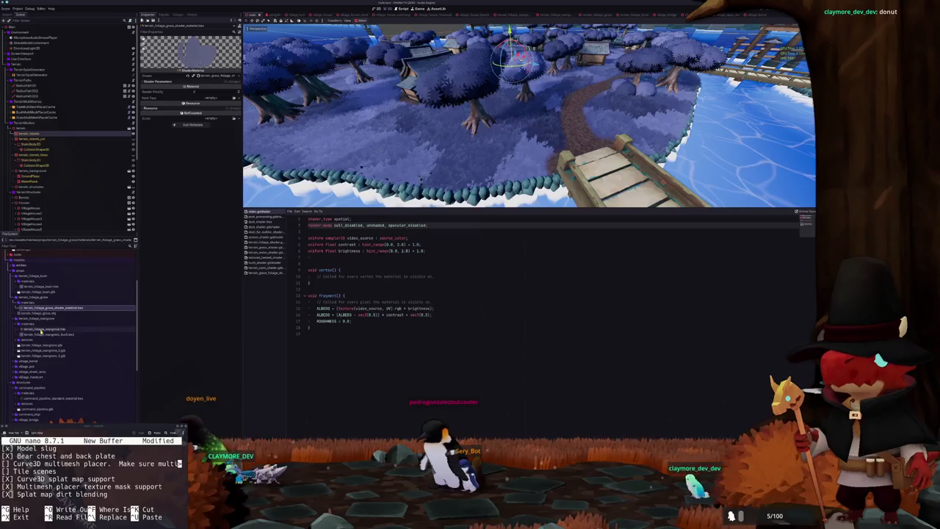
Give village_barrel_standard_material Per-Pixel shading, Burley diffuse and Disabled specular
click(44, 308)
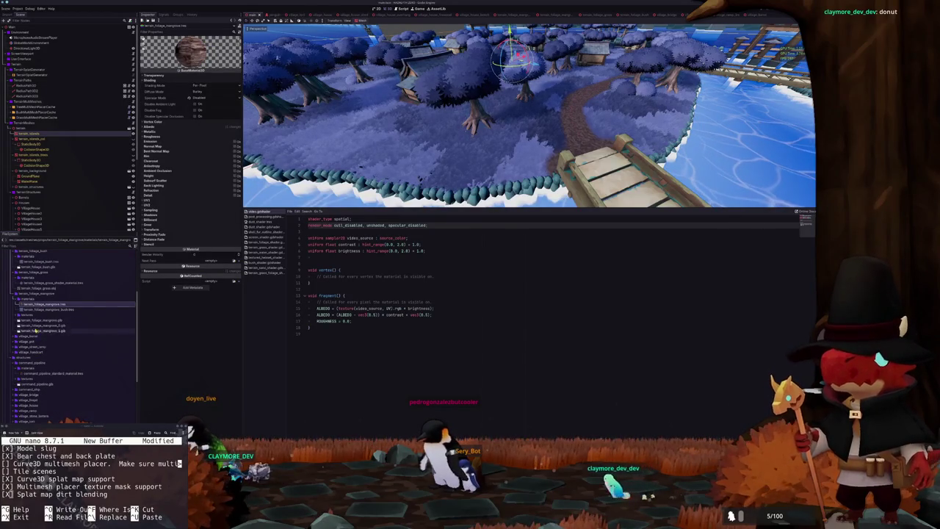
double_click(33, 336)
double_click(28, 341)
click(33, 347)
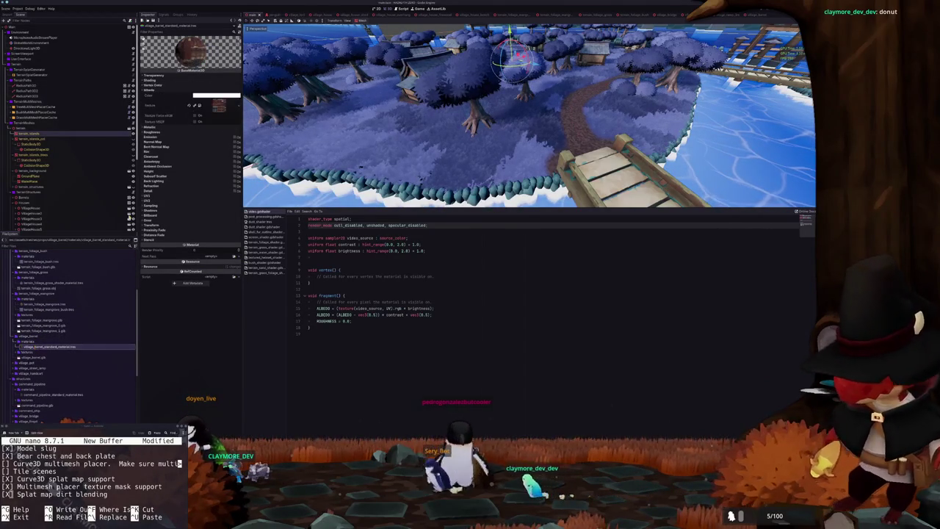
click(198, 86)
click(200, 96)
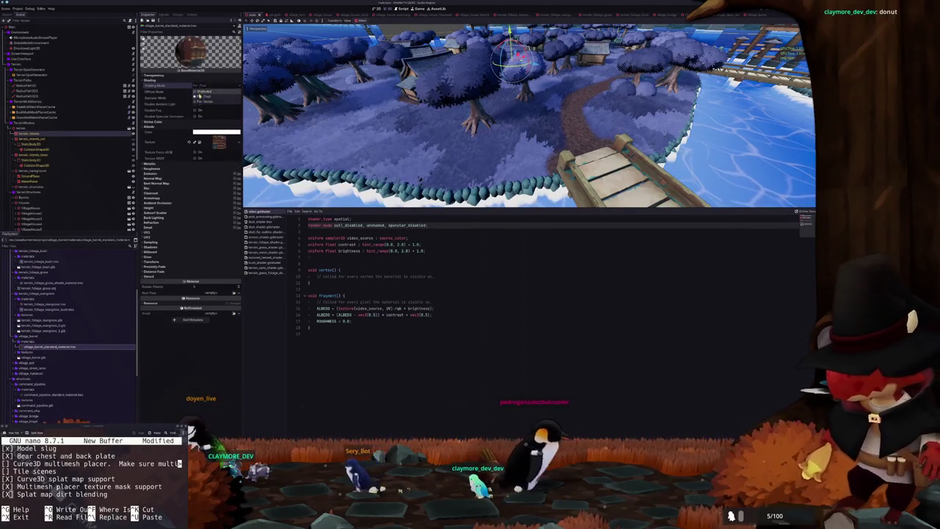
click(197, 91)
click(197, 97)
click(198, 97)
click(200, 116)
Inspect the barrels in the viewport while keeping the barrel material's specular Disabled
mouse_move(360, 123)
mouse_down()
mouse_move(399, 130)
mouse_move(384, 143)
mouse_up()
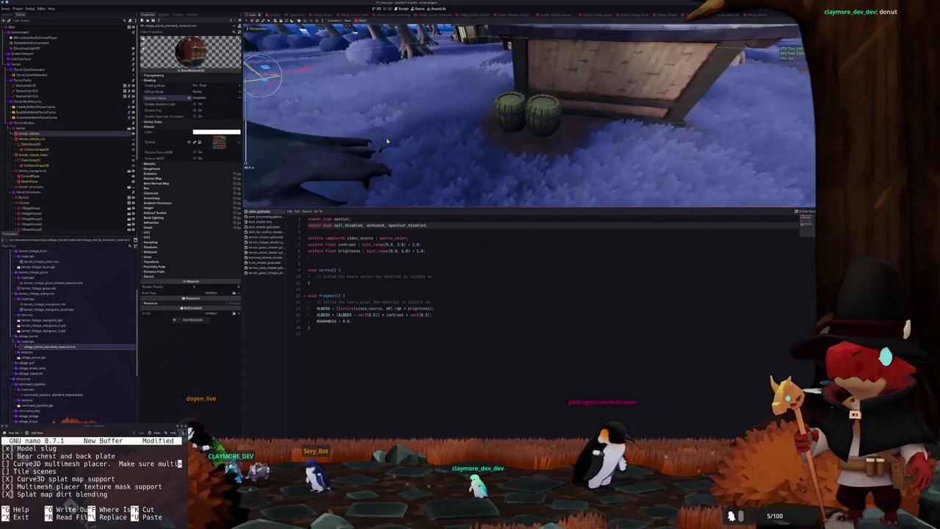
click(195, 98)
click(200, 115)
mouse_move(367, 117)
mouse_down()
mouse_move(384, 107)
mouse_move(440, 124)
mouse_up()
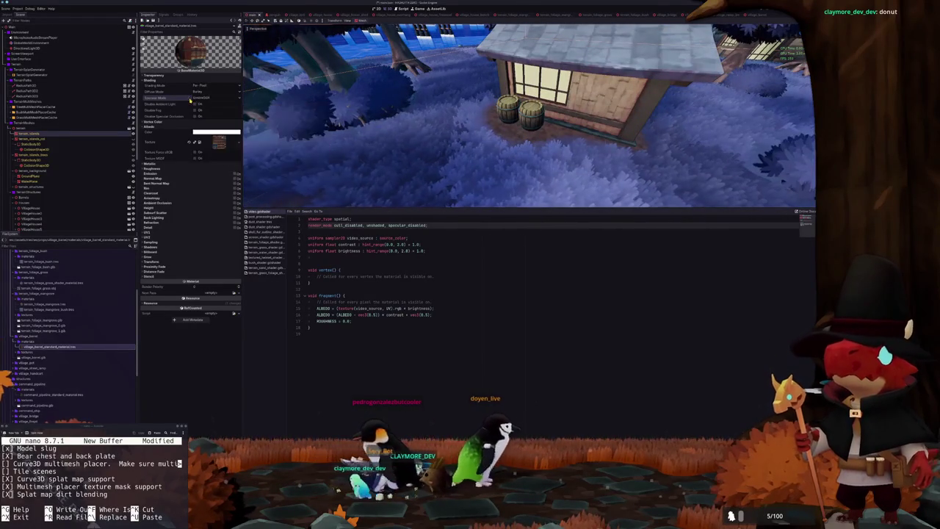
click(196, 98)
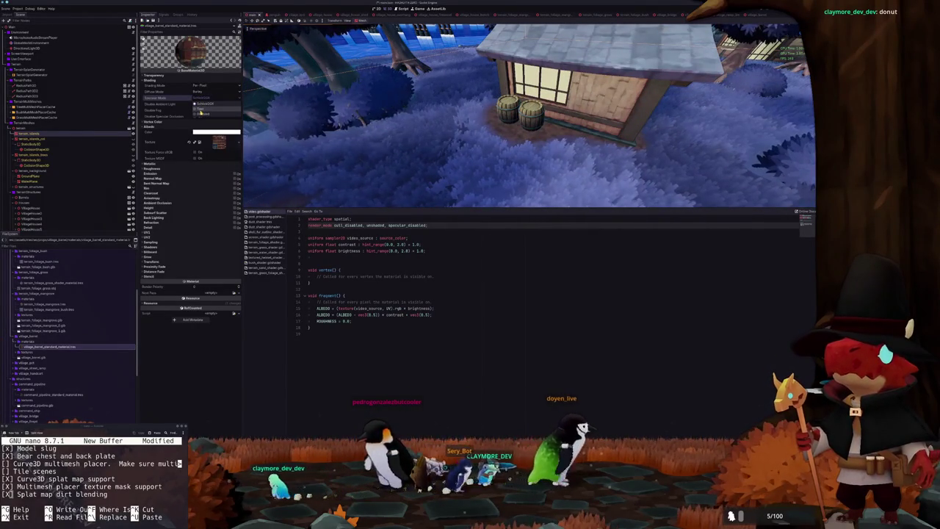
click(199, 114)
drag(334, 129, 387, 160)
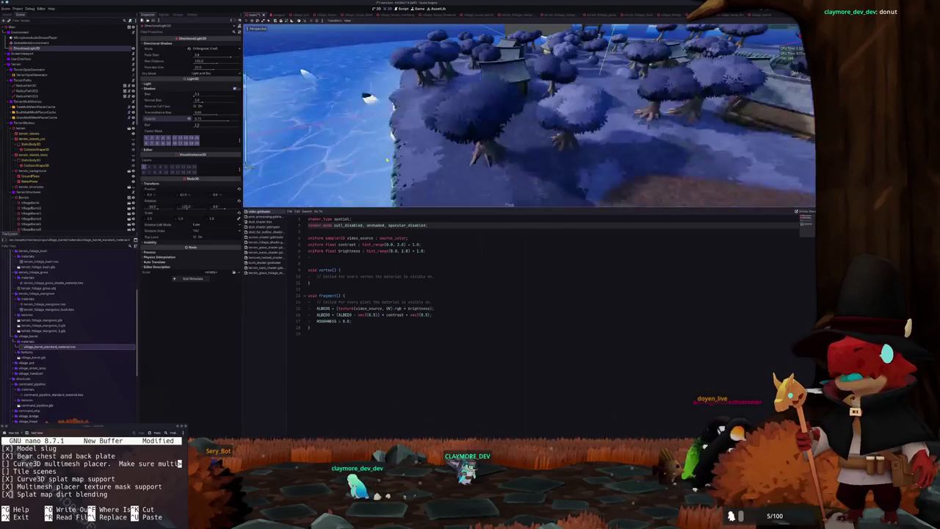
Set the command pipeline material's Specular Mode to Disabled
scroll(81, 294, down, 2)
click(35, 338)
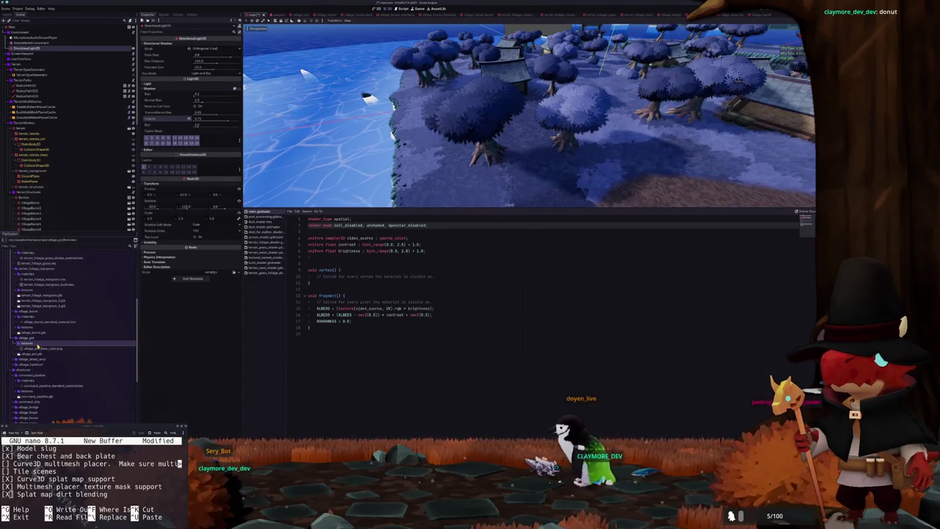
double_click(39, 343)
scroll(37, 338, down, 2)
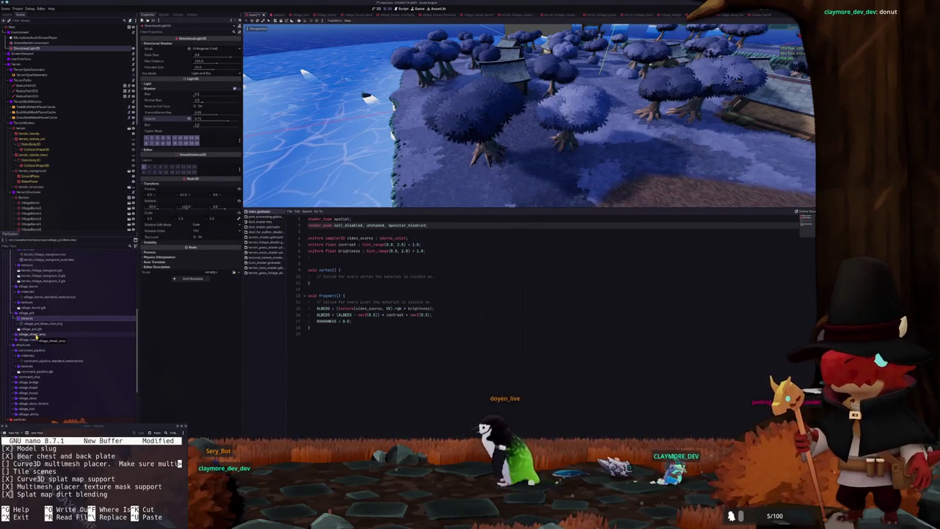
double_click(37, 336)
double_click(31, 340)
click(30, 356)
double_click(26, 360)
scroll(44, 352, down, 4)
click(24, 343)
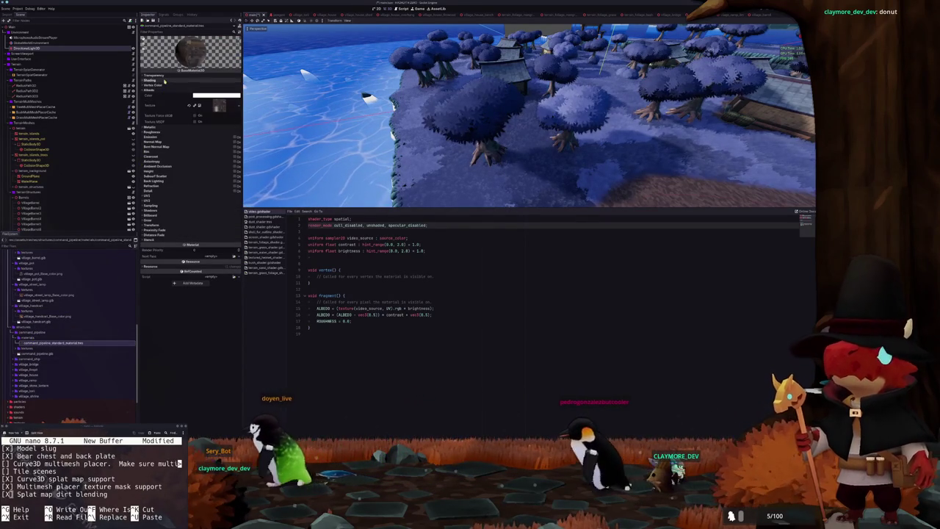
click(150, 80)
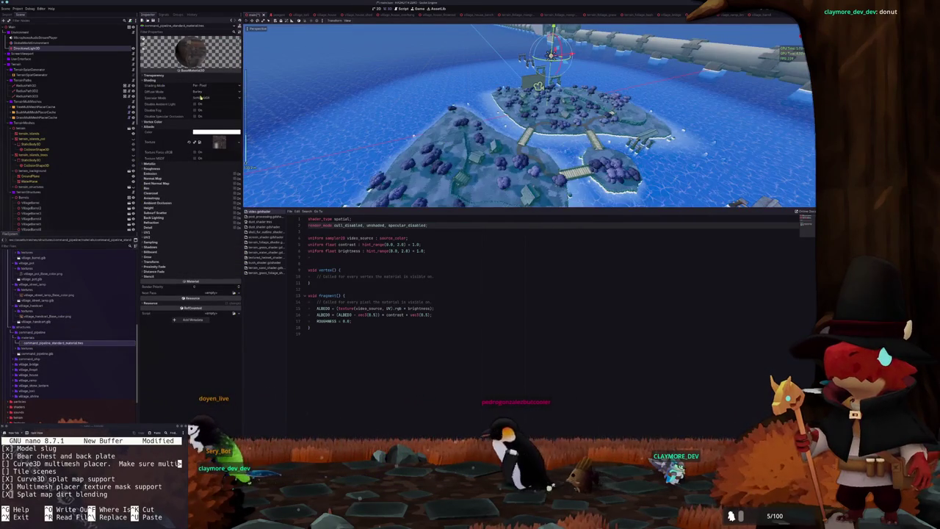
click(201, 98)
click(201, 114)
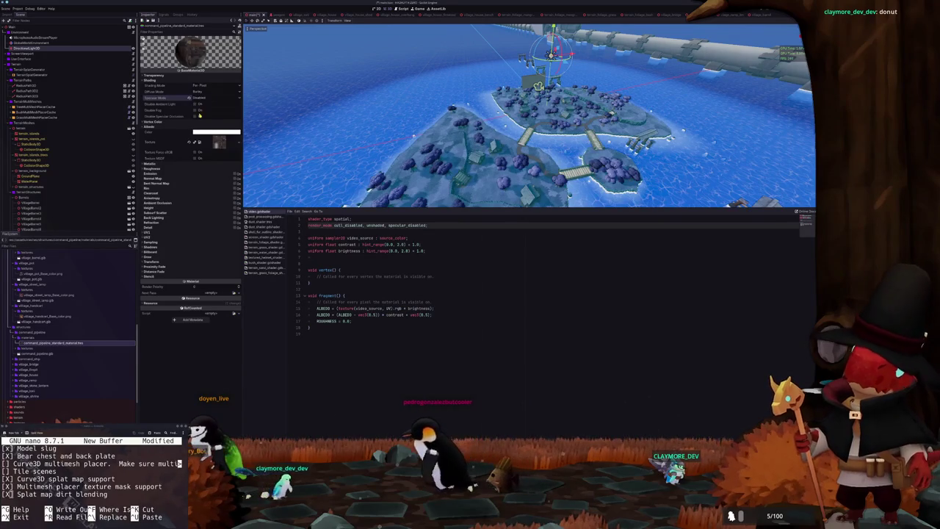
Set the command ship material to Burley diffuse and Disabled specular
click(28, 359)
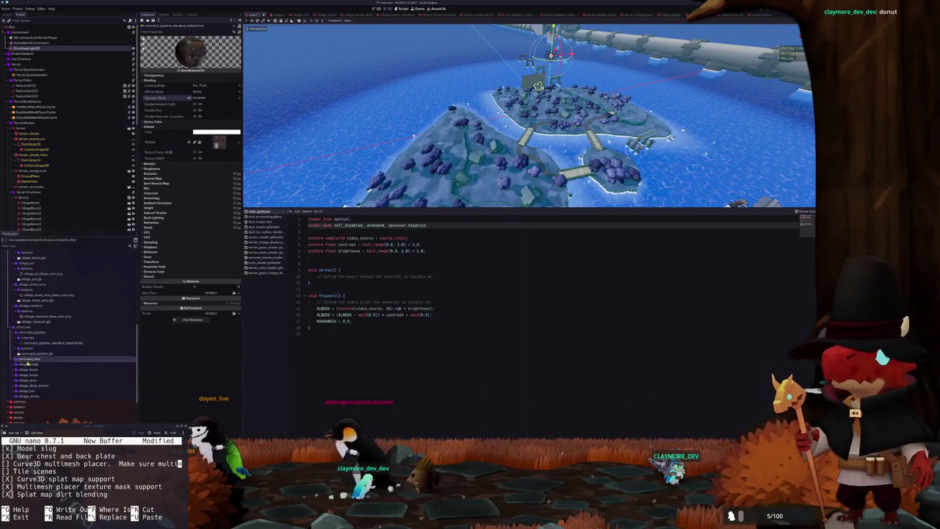
click(30, 369)
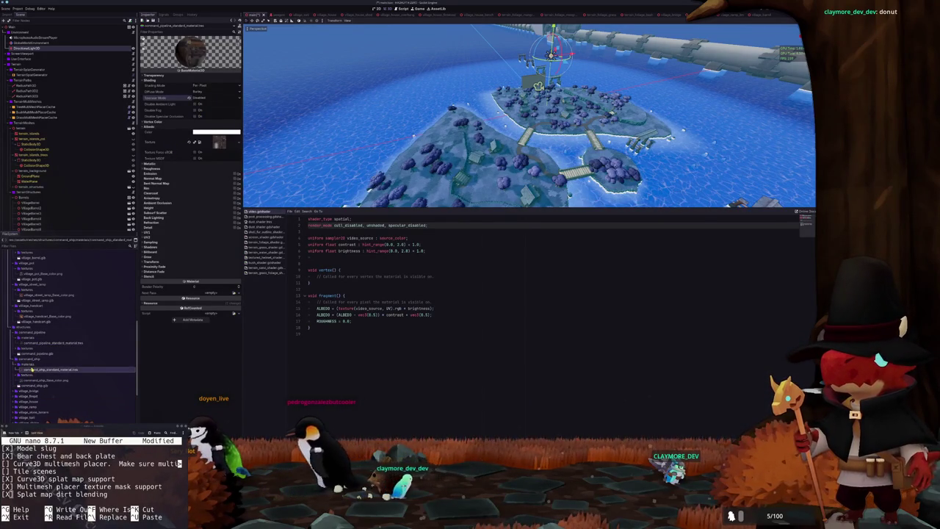
click(155, 80)
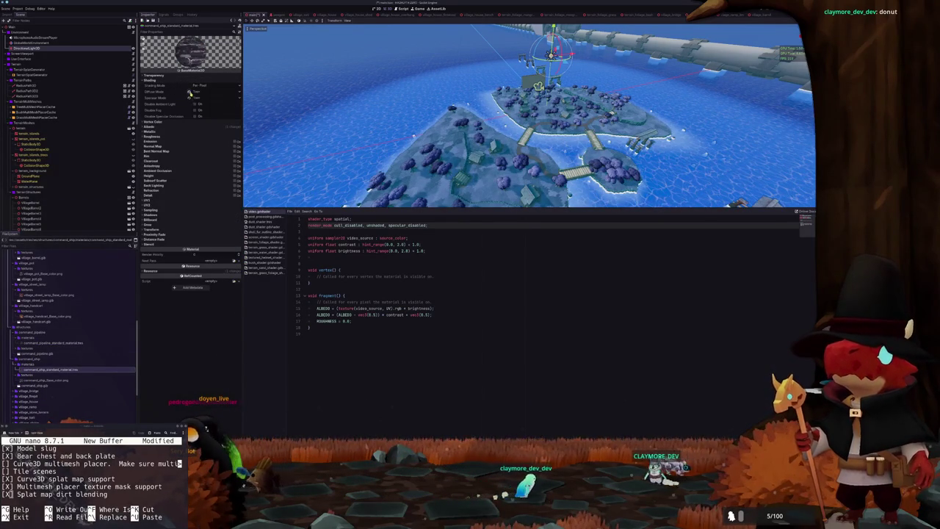
click(188, 92)
click(196, 98)
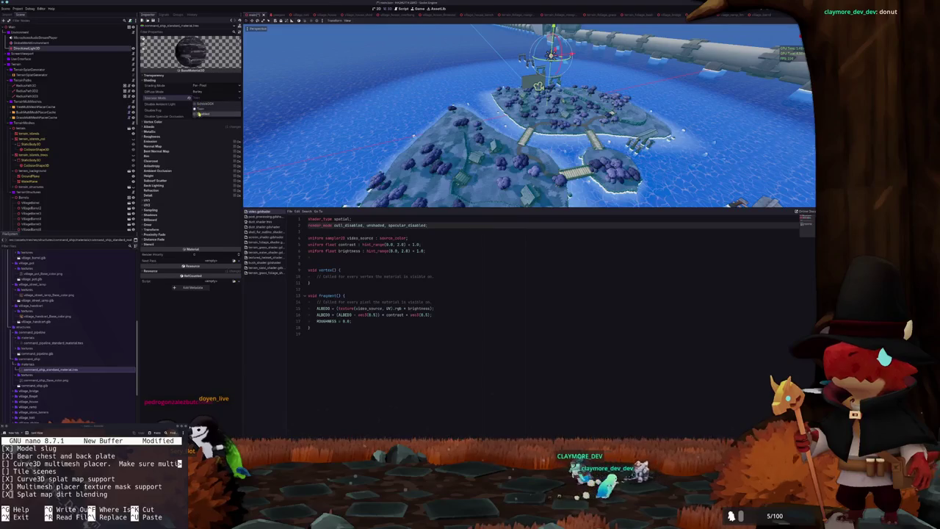
click(199, 113)
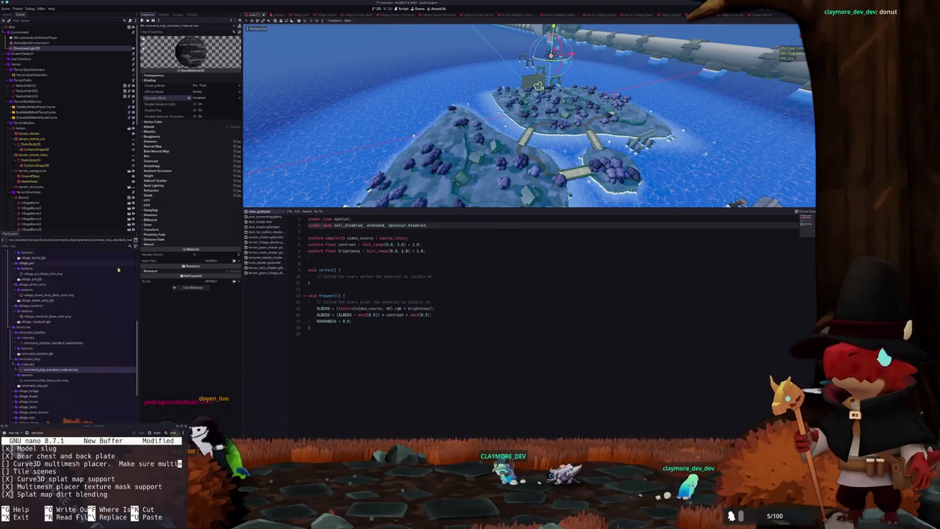
Change the village bridge material's specular from SchlickGGX to Disabled
scroll(73, 323, down, 2)
double_click(31, 365)
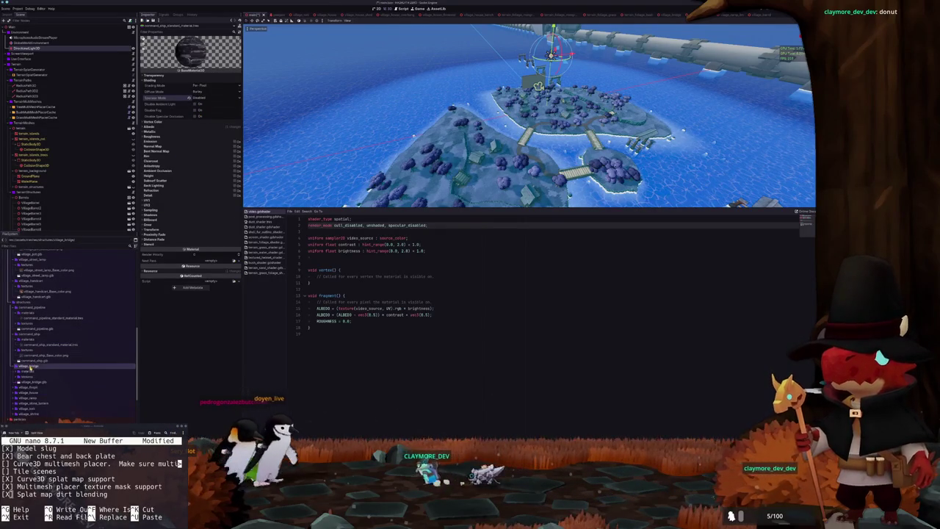
double_click(28, 373)
double_click(44, 376)
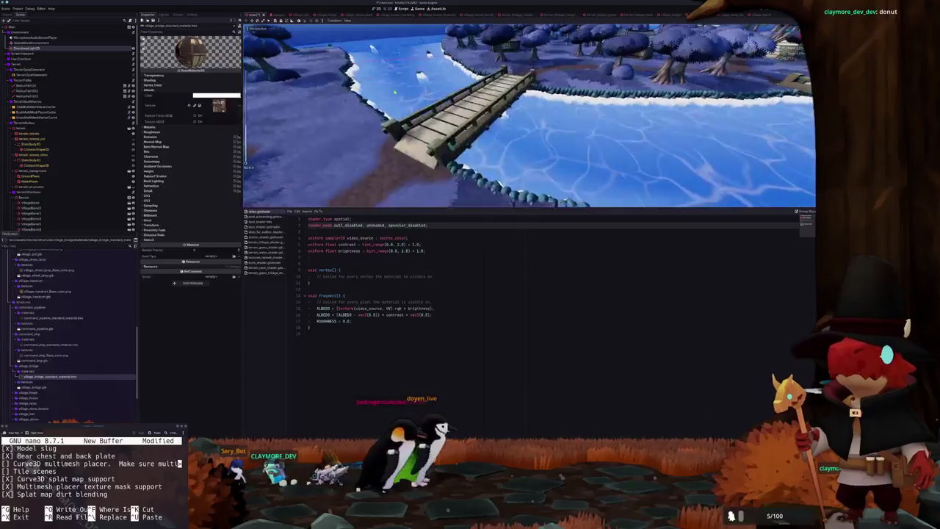
click(175, 81)
click(200, 98)
click(209, 115)
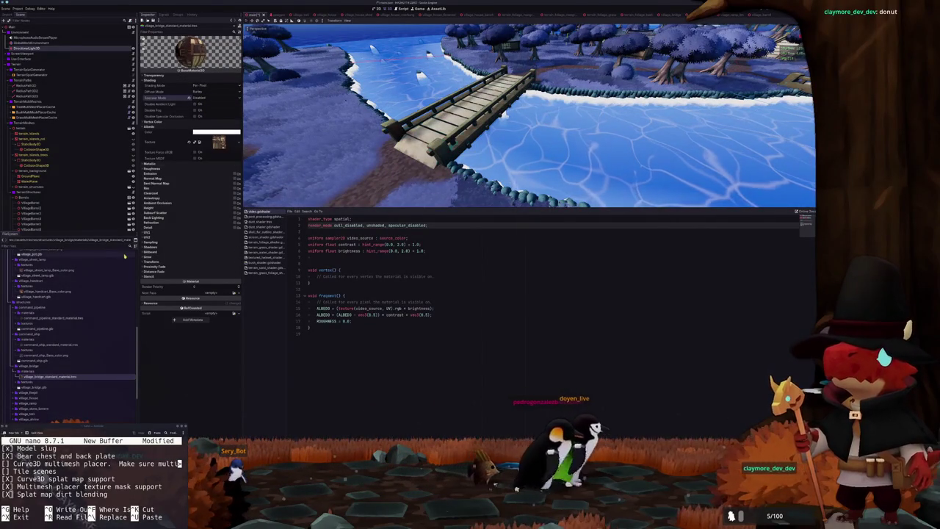
Expand the village_house materials folder and load the house bench material
scroll(74, 330, down, 2)
click(29, 367)
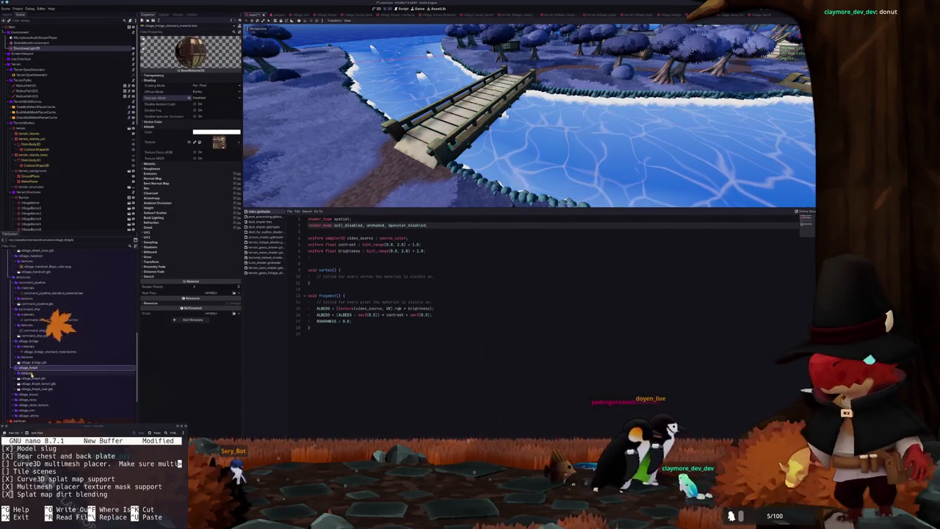
scroll(30, 375, down, 2)
click(29, 375)
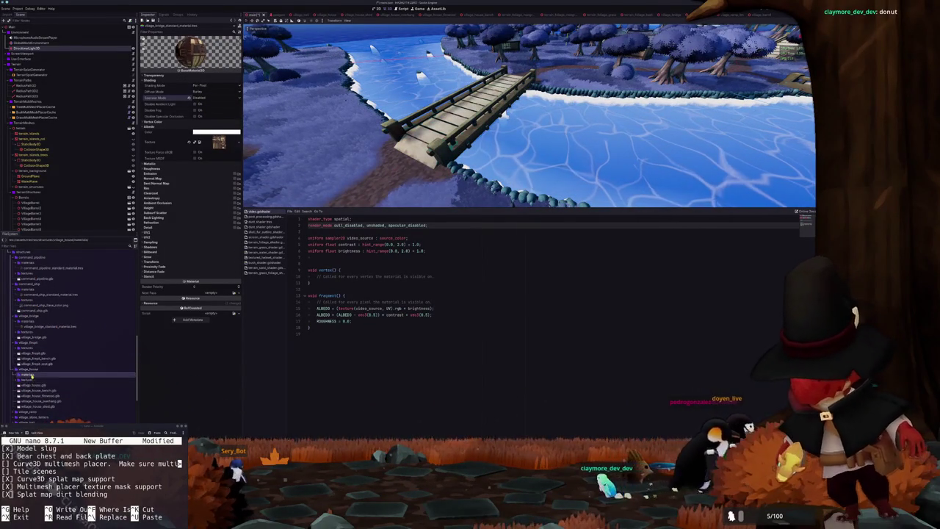
double_click(29, 374)
scroll(37, 353, down, 2)
shift+click(49, 362)
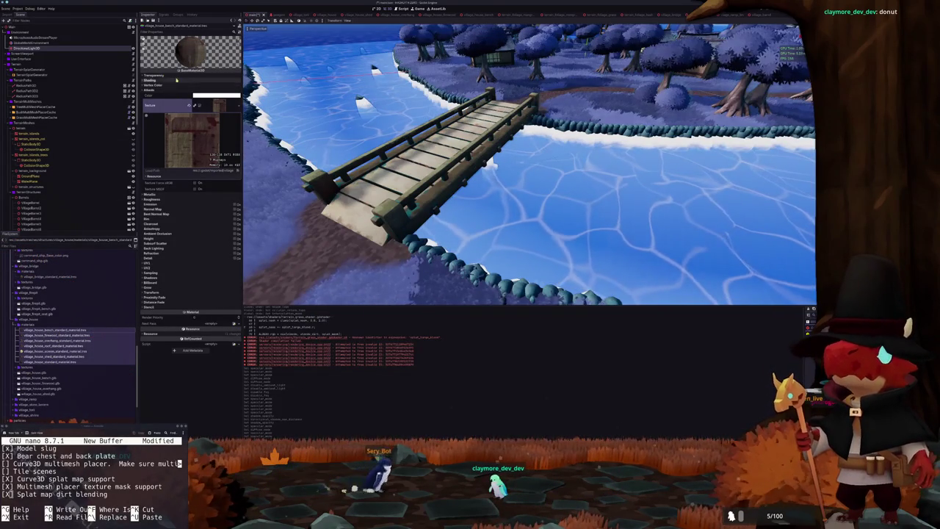
Set the house bench material's Specular Mode to Disabled
click(175, 78)
click(158, 116)
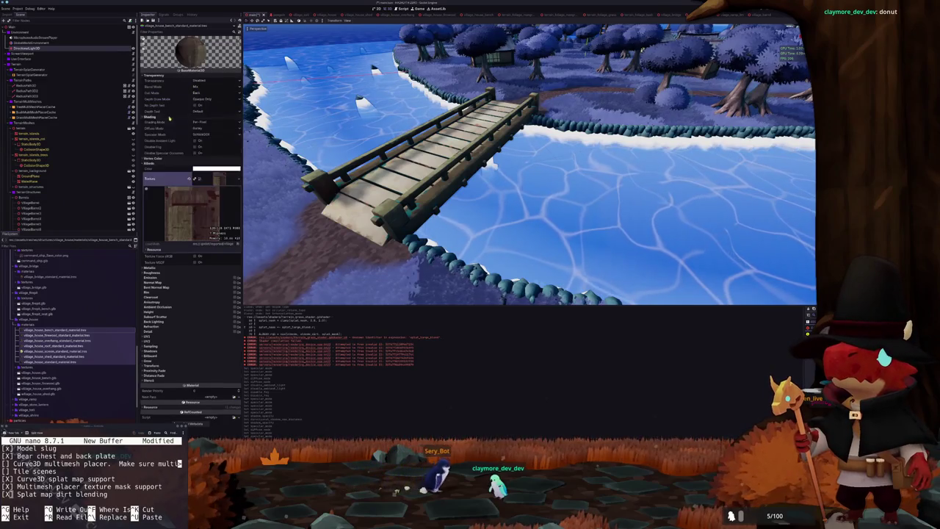
click(202, 135)
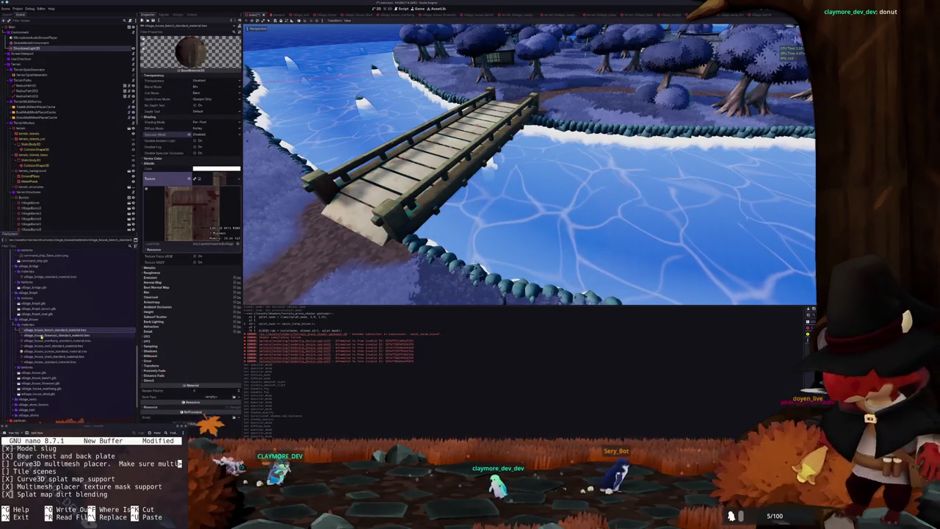
Go through the firewood, overhang, roof and screen materials, disabling the screen's specular
click(42, 336)
click(161, 79)
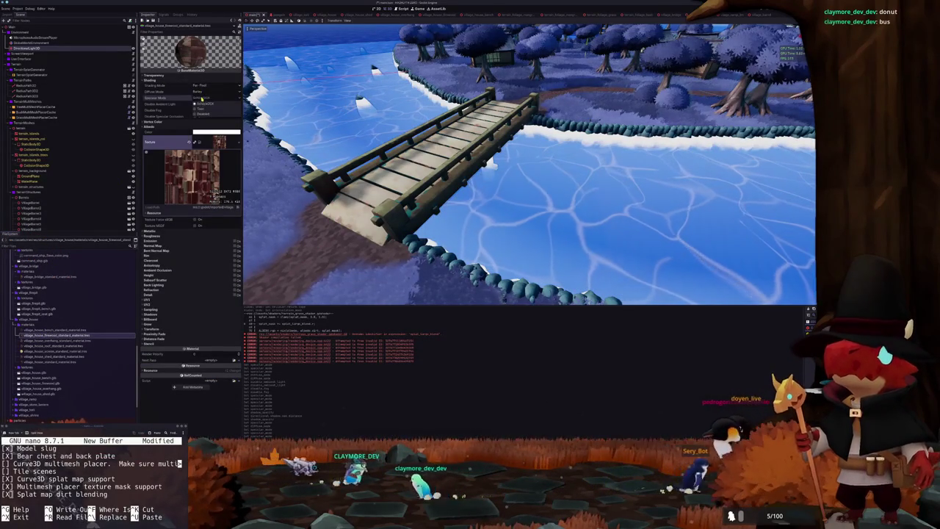
click(59, 340)
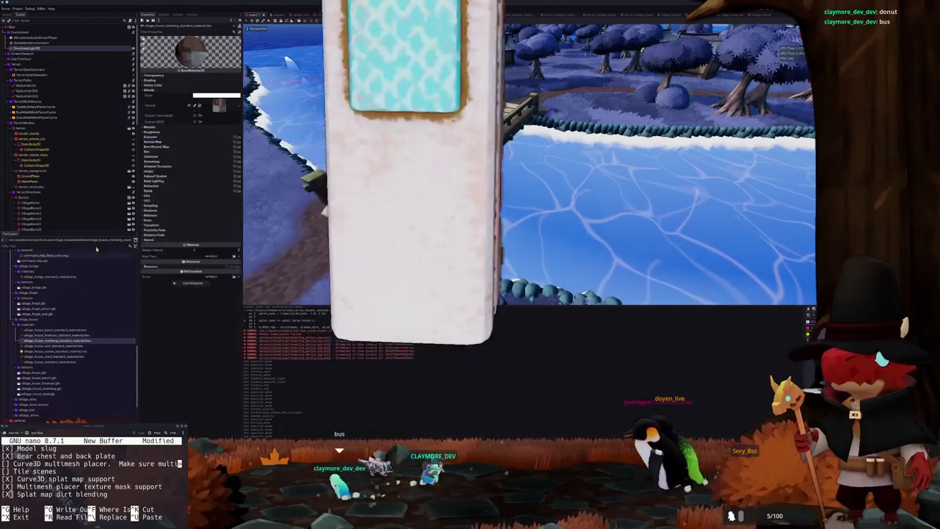
click(154, 79)
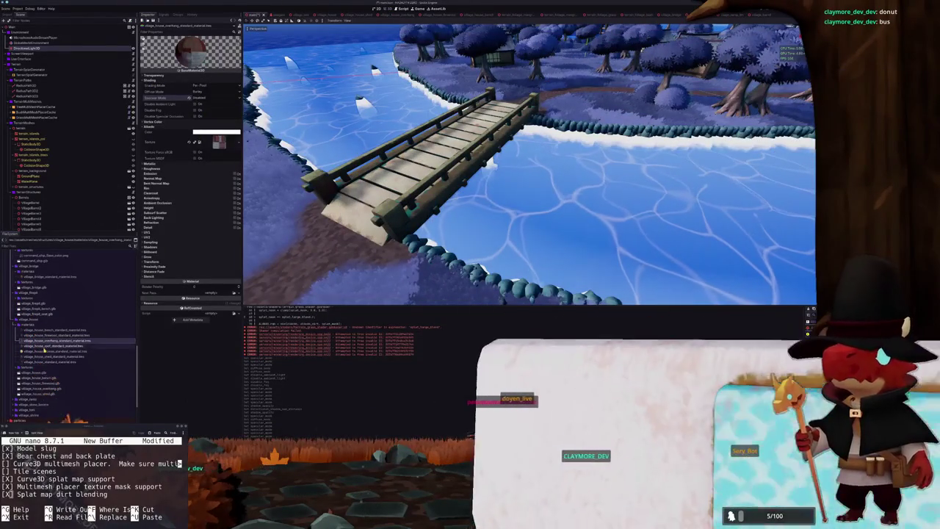
click(52, 345)
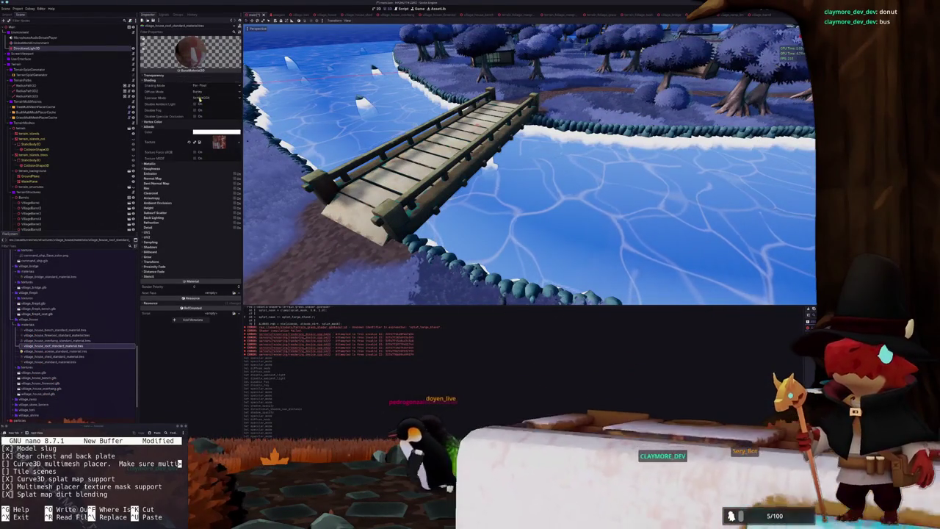
key(Down)
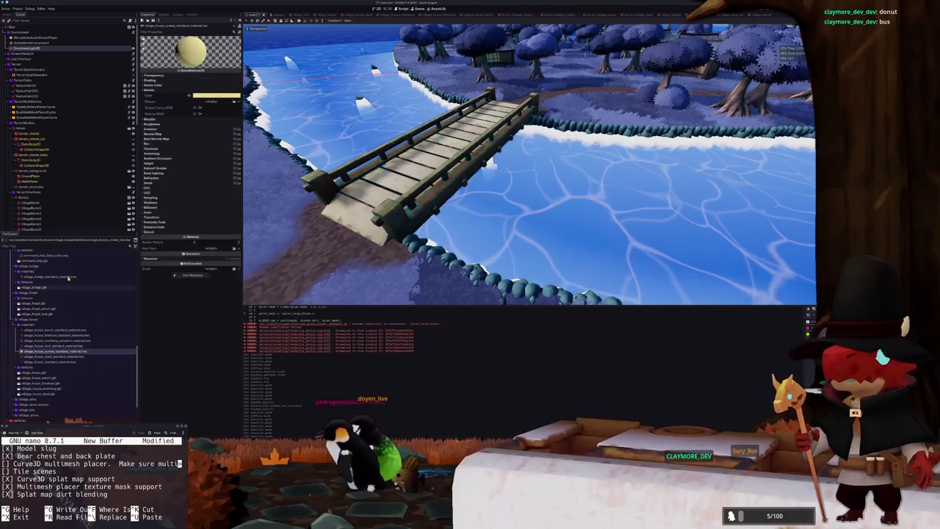
click(173, 79)
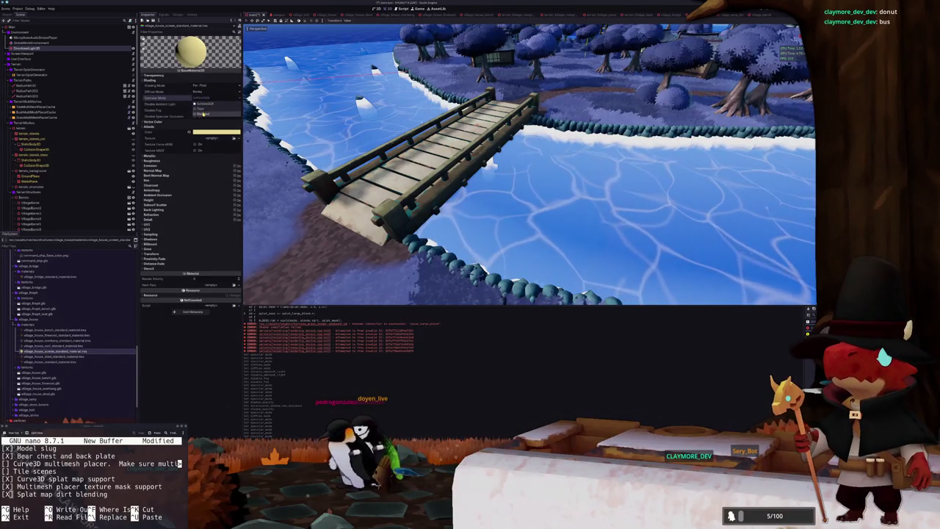
click(203, 114)
Set Specular Mode to Disabled on the house shed and main village house materials
click(65, 356)
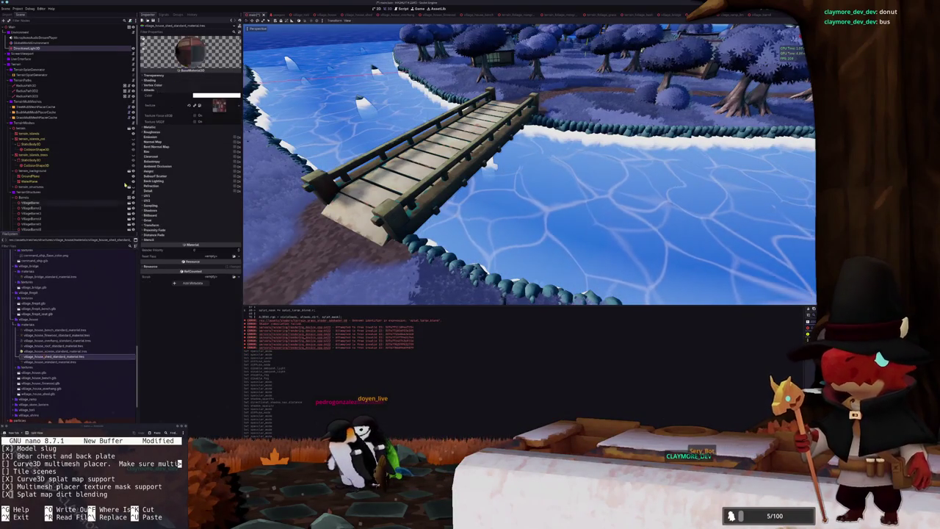
click(179, 79)
click(203, 98)
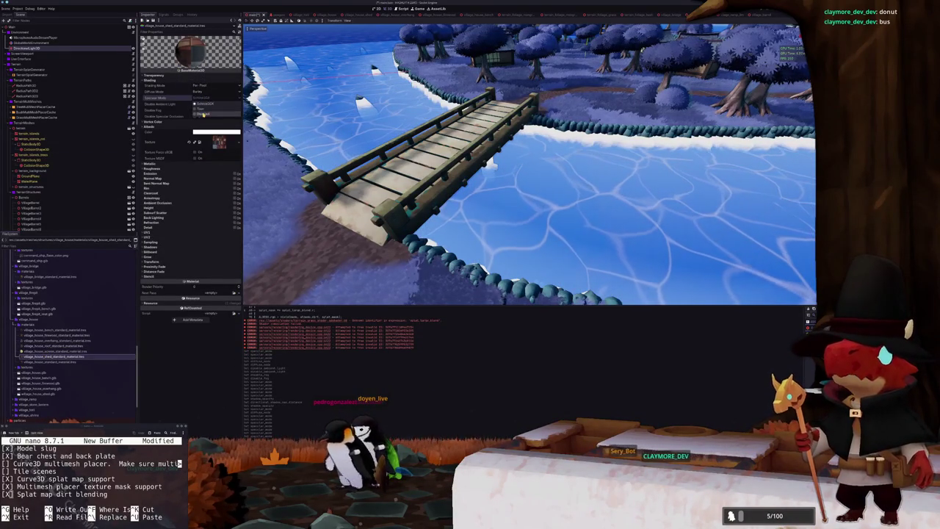
click(204, 114)
click(45, 361)
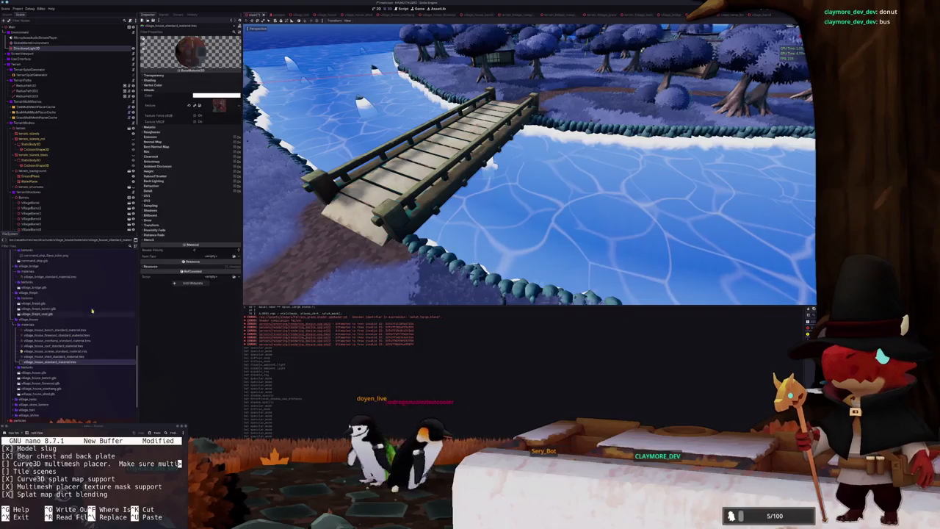
click(180, 80)
click(200, 97)
Confirm the village house specular as Disabled and disable specular on village_ramp_2m
click(204, 115)
scroll(42, 362, down, 2)
double_click(32, 373)
scroll(32, 367, down, 2)
double_click(28, 354)
click(29, 359)
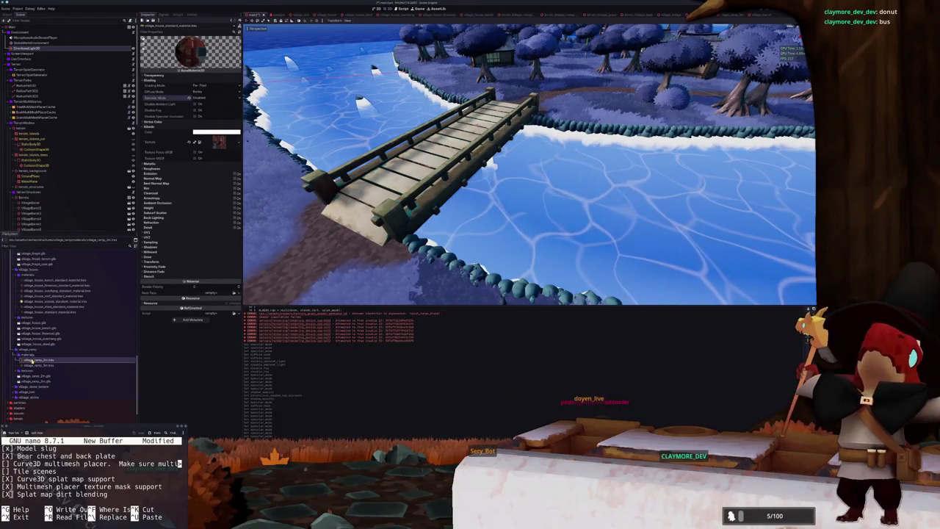
click(177, 81)
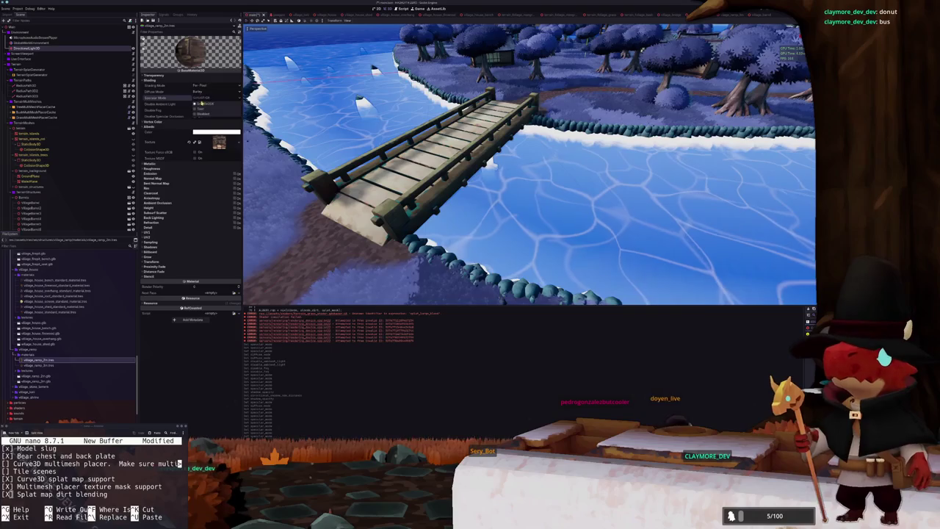
click(201, 113)
Check village_ramp_3m's shading, then disable specular on the village_tool standard material
click(37, 365)
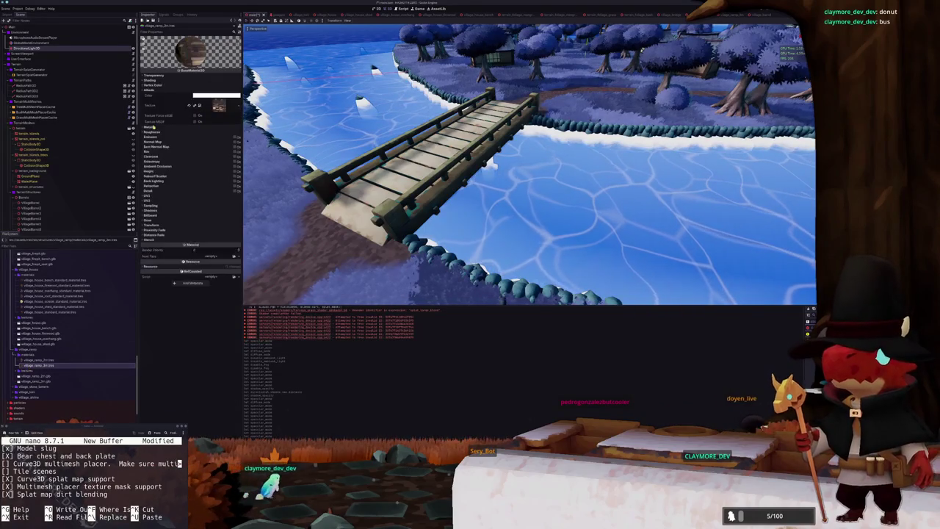
click(181, 81)
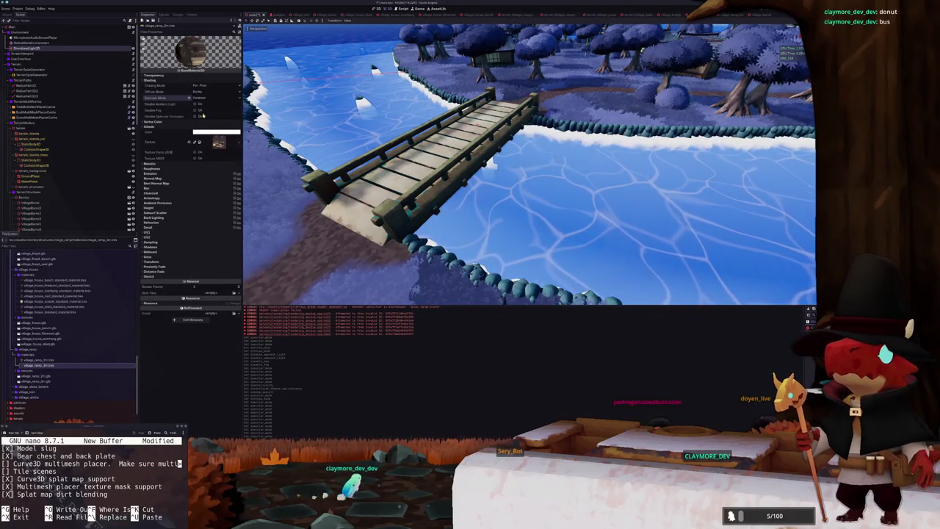
scroll(67, 342, down, 2)
click(35, 361)
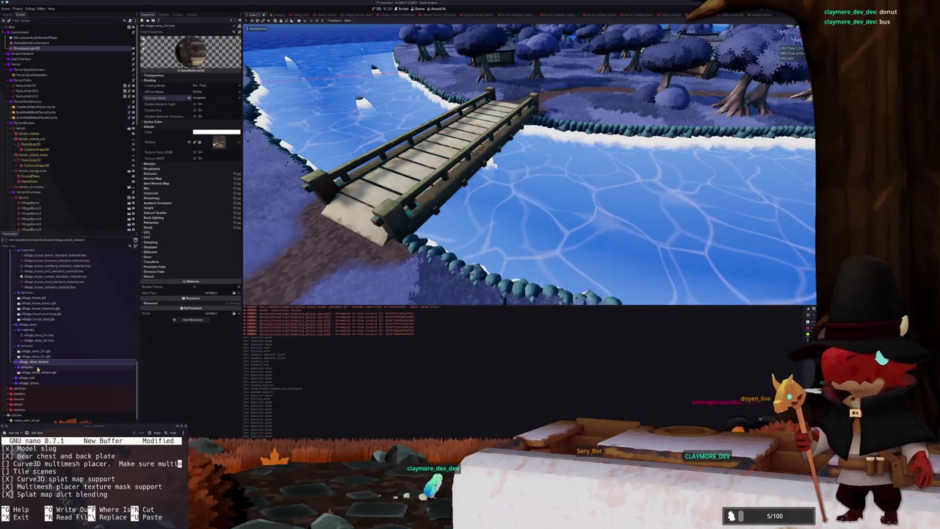
click(35, 376)
scroll(35, 377, down, 2)
click(18, 358)
click(46, 362)
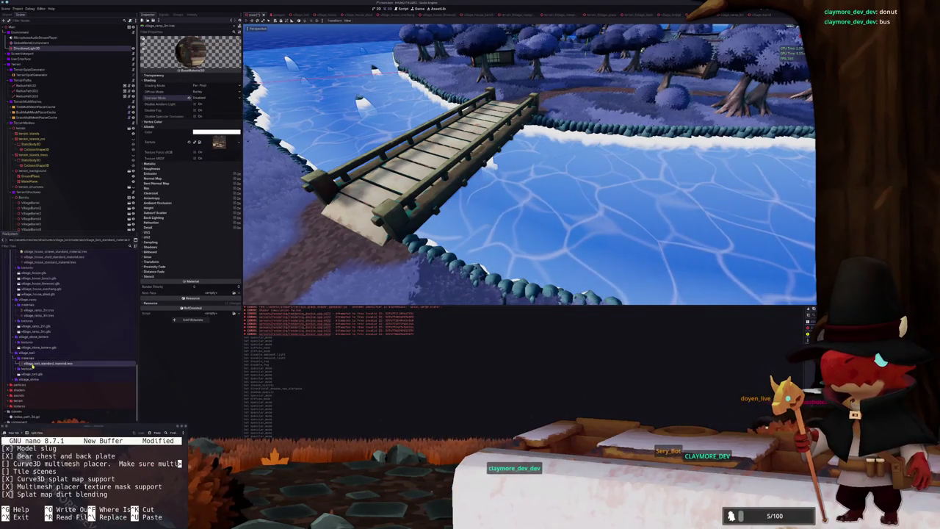
click(182, 80)
click(202, 98)
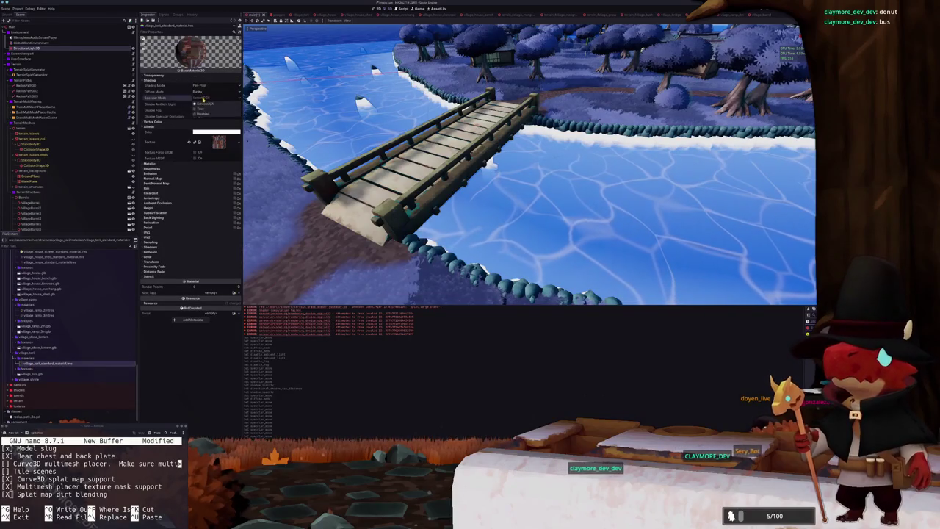
click(201, 114)
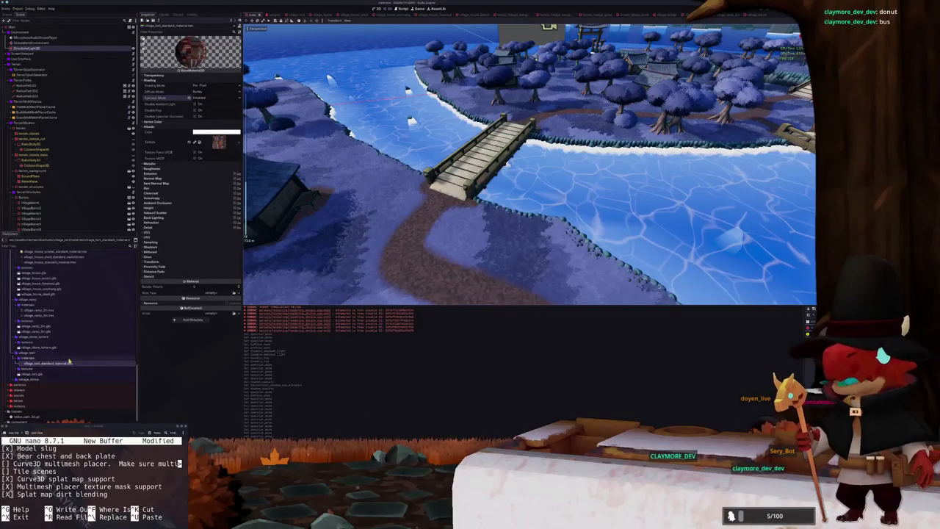
Set the terrain boulder material's Specular Mode to Disabled
scroll(69, 361, down, 2)
scroll(44, 360, up, 4)
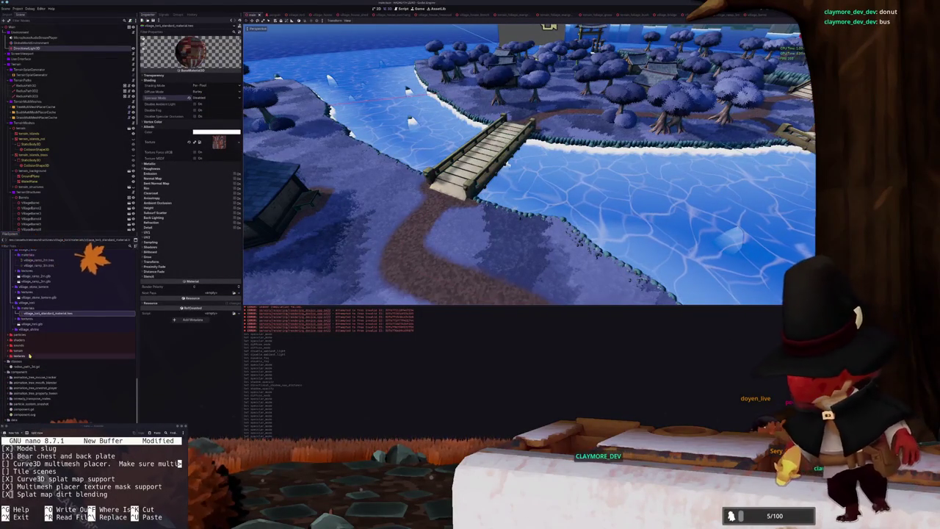
scroll(38, 341, up, 10)
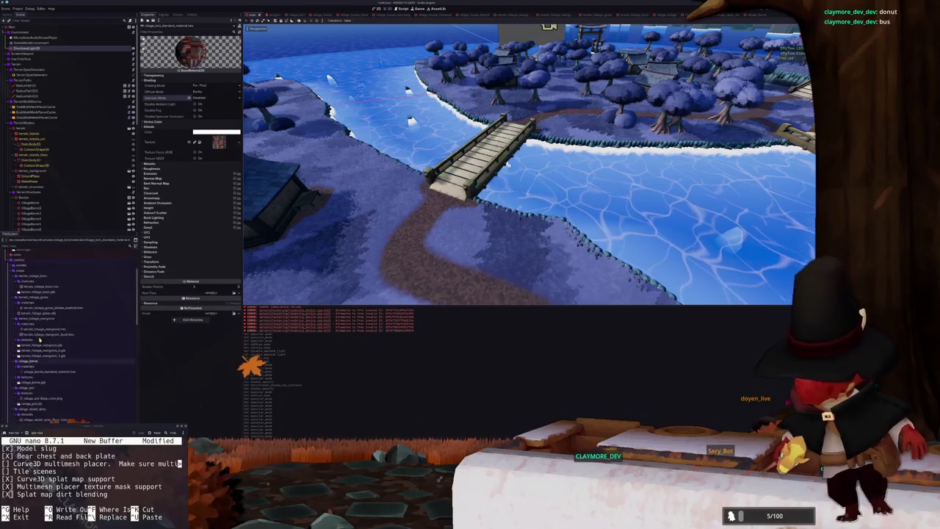
click(36, 333)
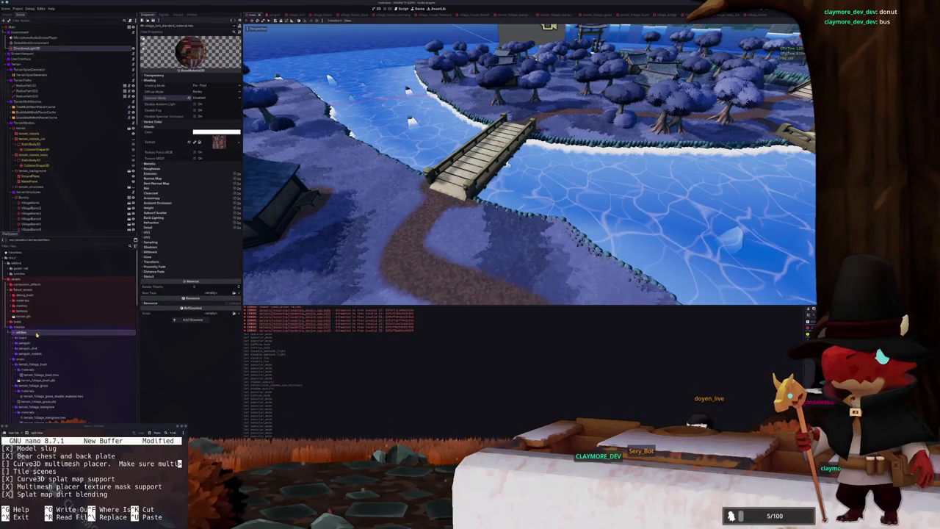
scroll(43, 312, down, 6)
scroll(30, 352, down, 8)
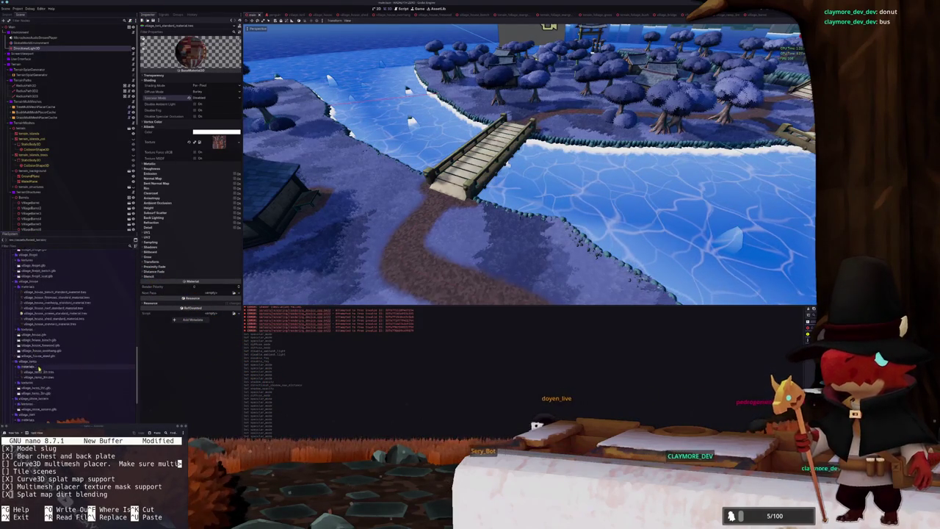
scroll(35, 383, down, 3)
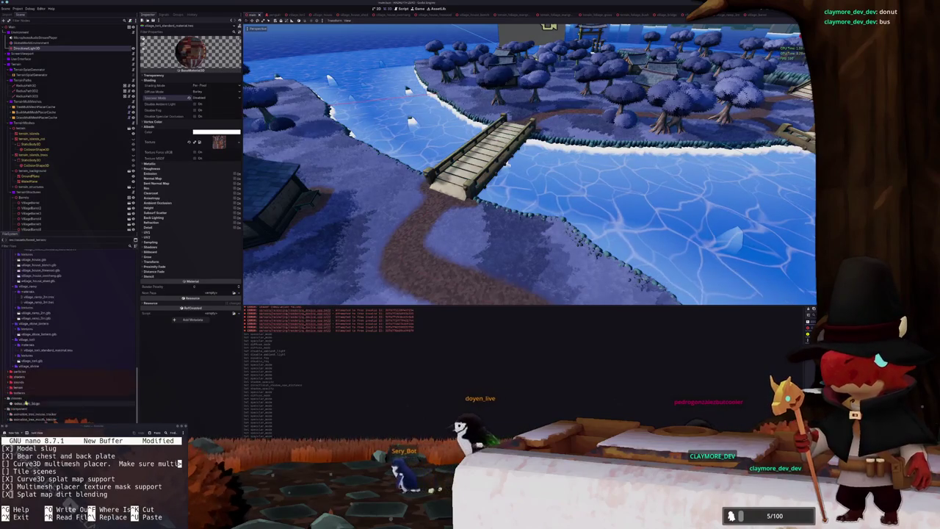
scroll(26, 357, down, 3)
click(13, 318)
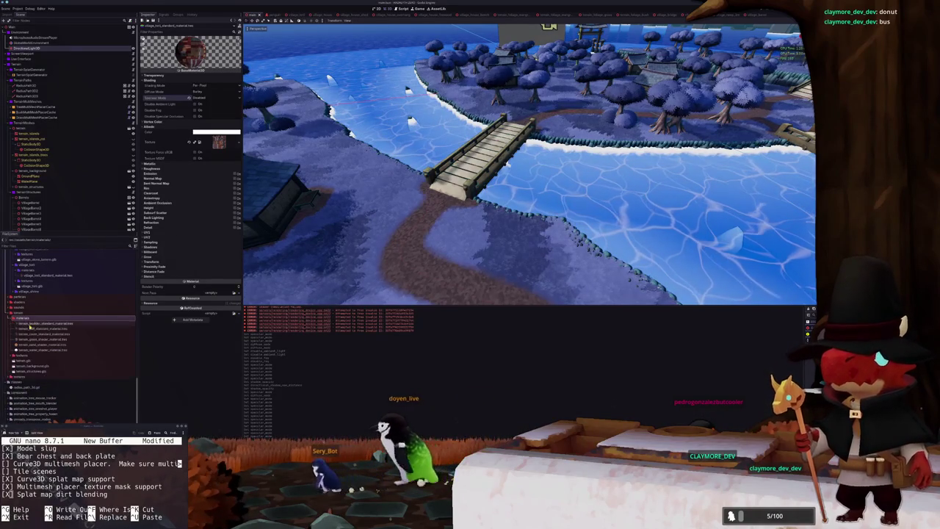
click(33, 323)
click(165, 80)
click(207, 96)
click(202, 115)
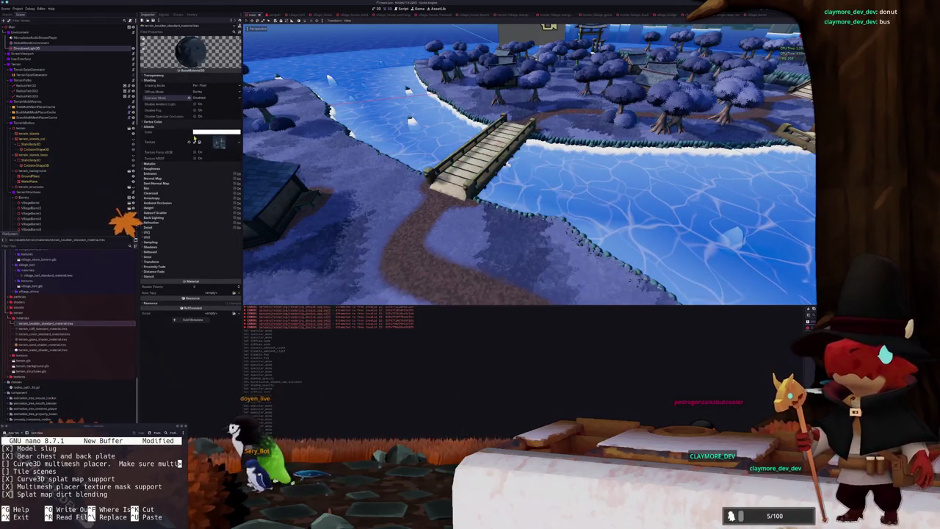
Try Toon diffuse and Unshaded on the terrain cliff material, ending back at Per-Pixel shading
click(59, 329)
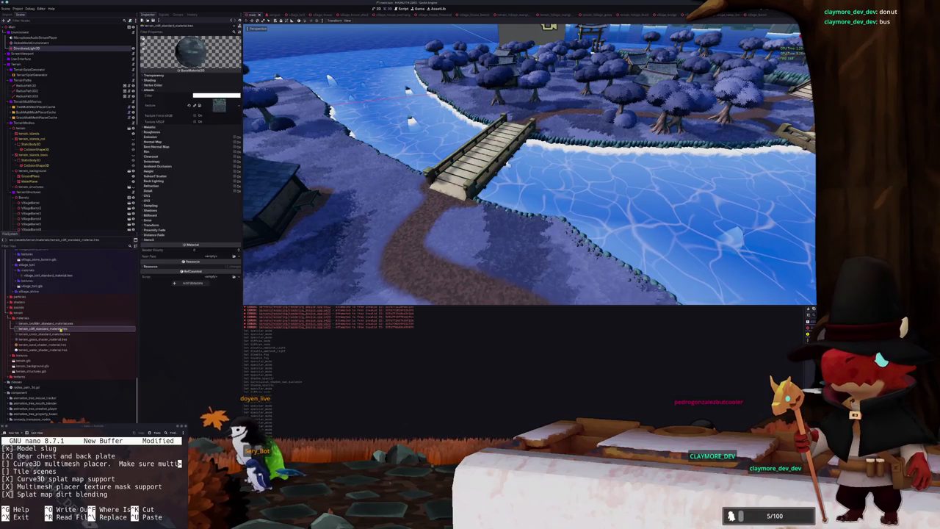
click(170, 80)
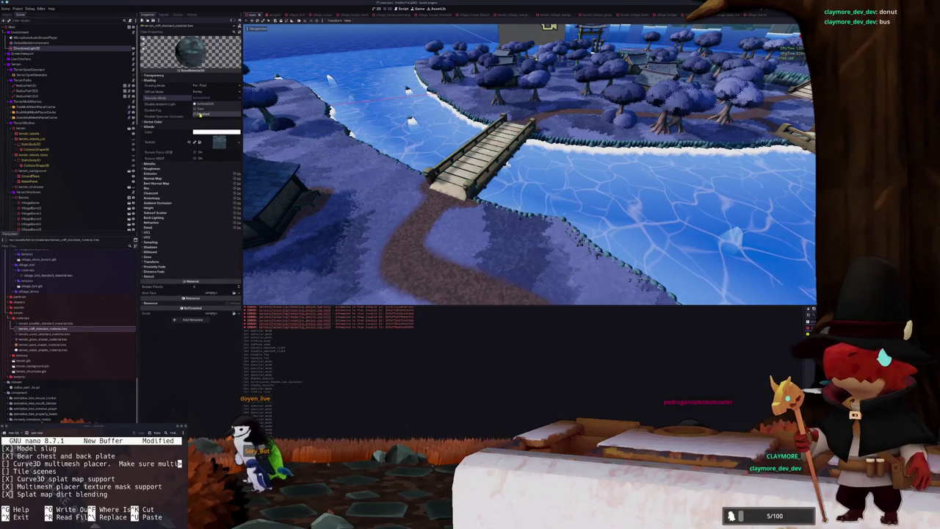
click(199, 115)
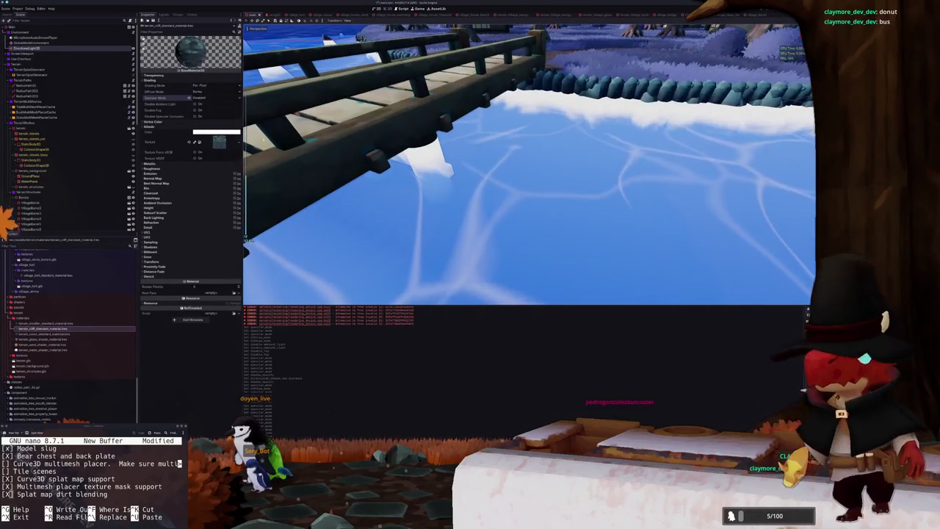
click(190, 98)
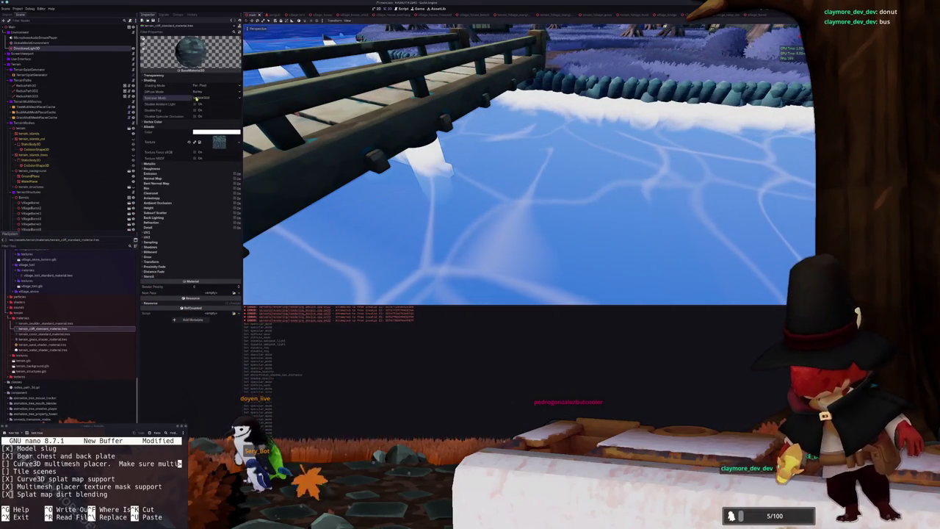
click(201, 92)
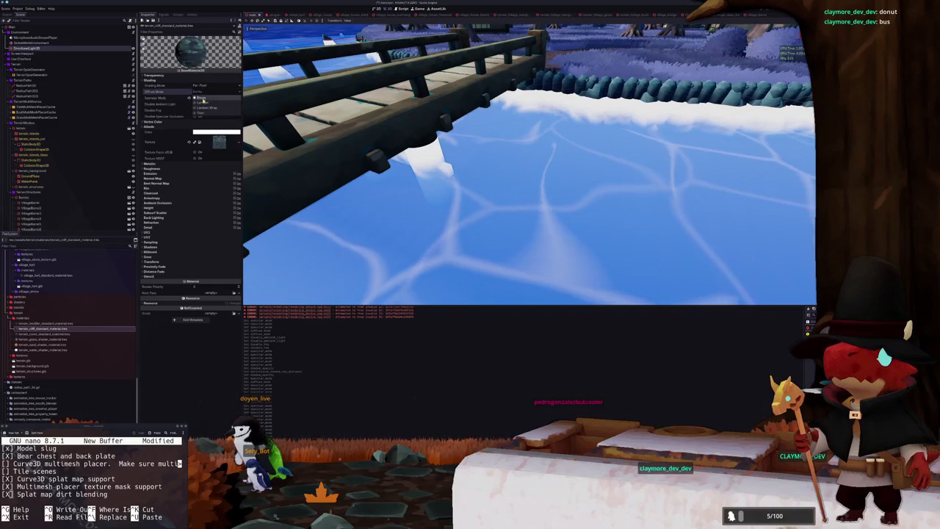
click(200, 113)
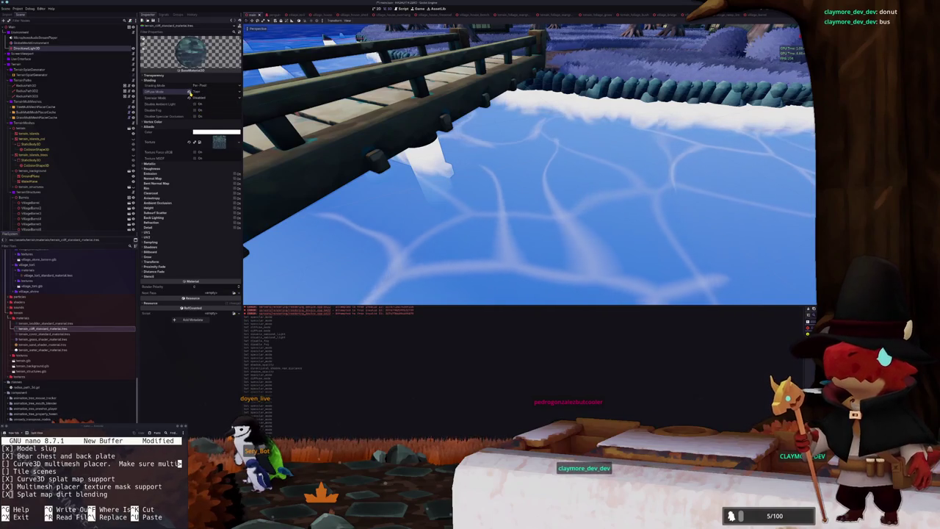
click(201, 86)
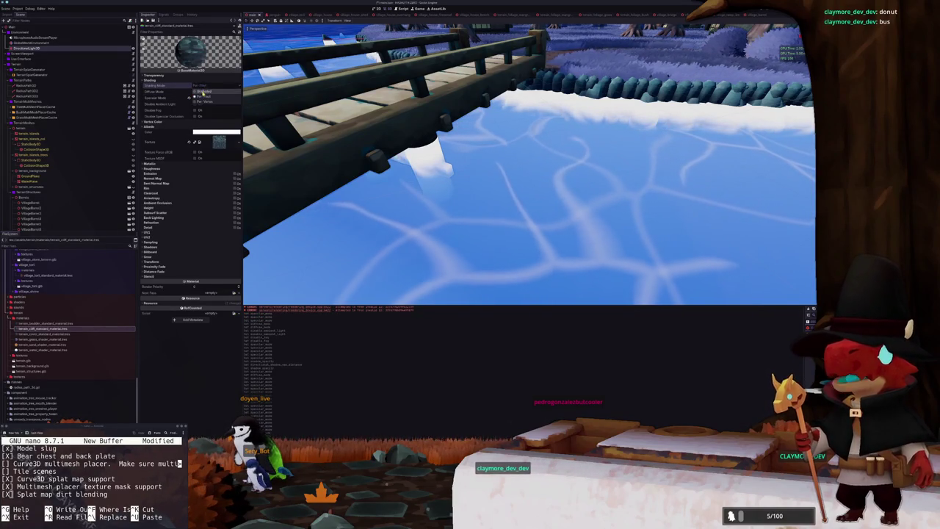
click(201, 91)
click(207, 85)
click(202, 97)
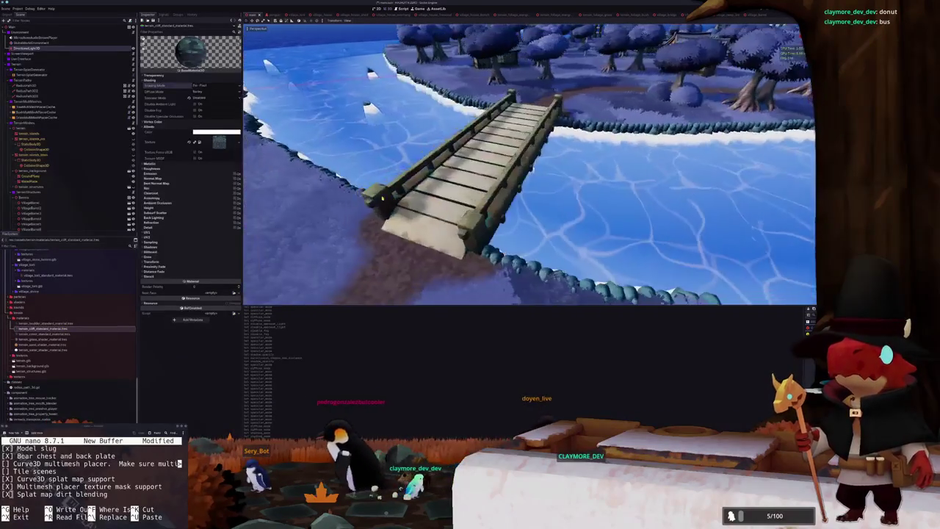
Set the terrain cover material's Specular Mode to Disabled
click(51, 334)
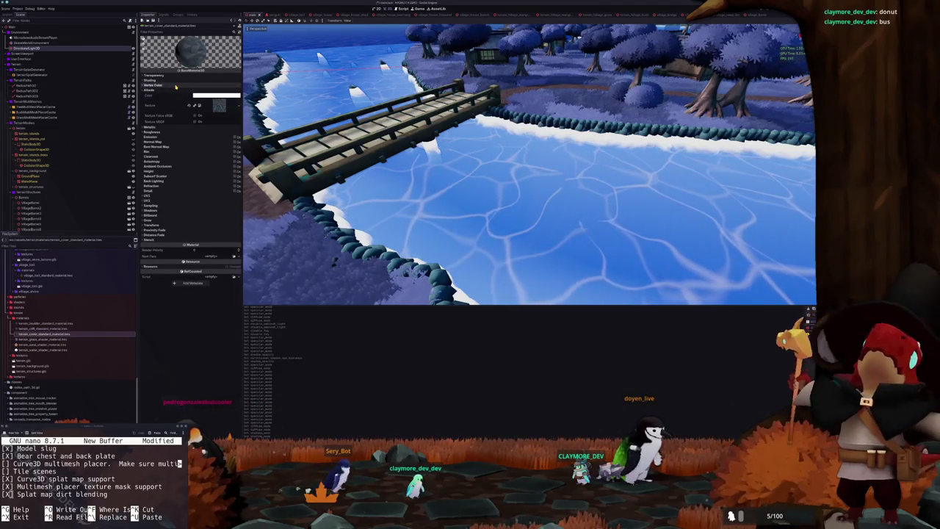
click(175, 83)
click(194, 97)
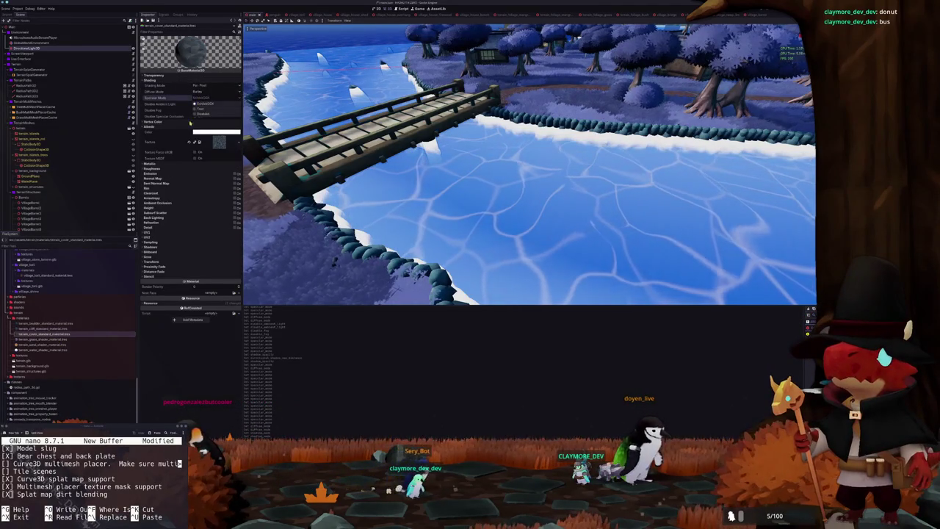
click(200, 114)
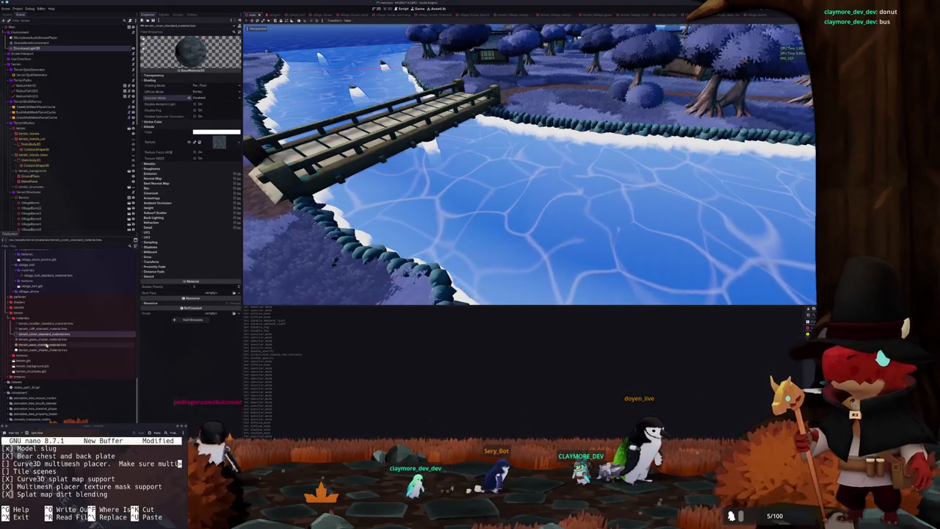
Add specular_disabled to the terrain sand shader's render_mode, then reselect the terrain mesh
click(45, 339)
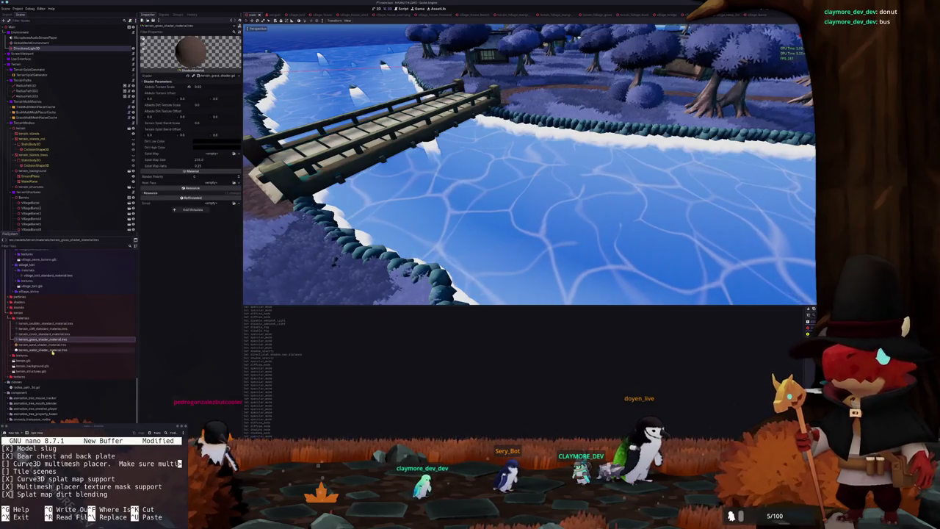
click(42, 344)
click(375, 226)
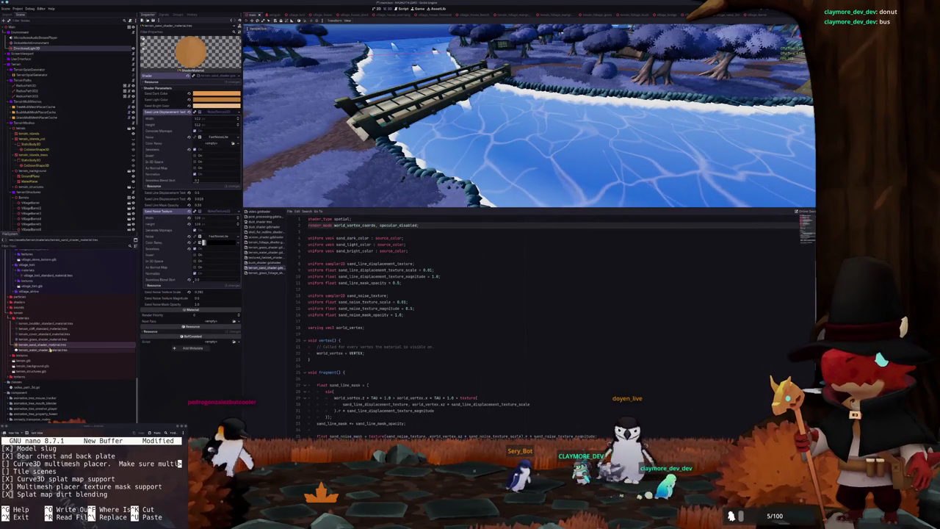
click(70, 134)
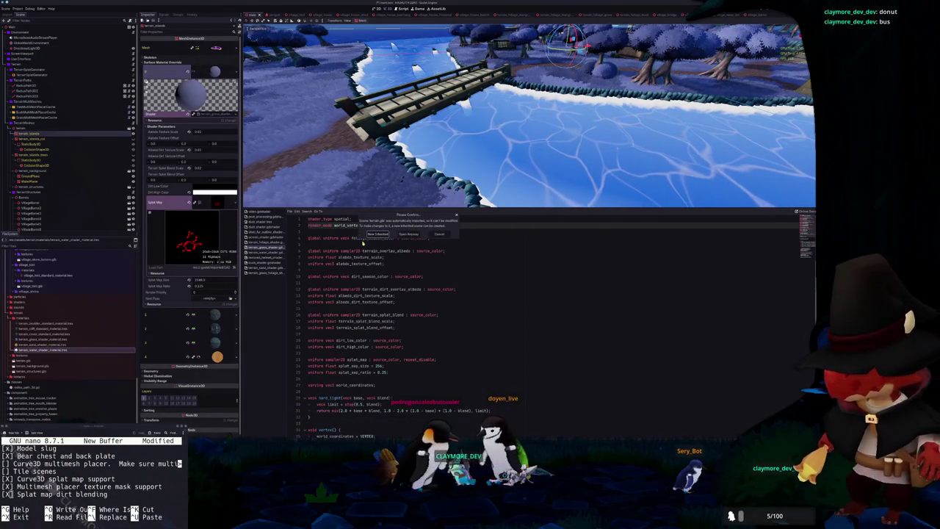
click(96, 127)
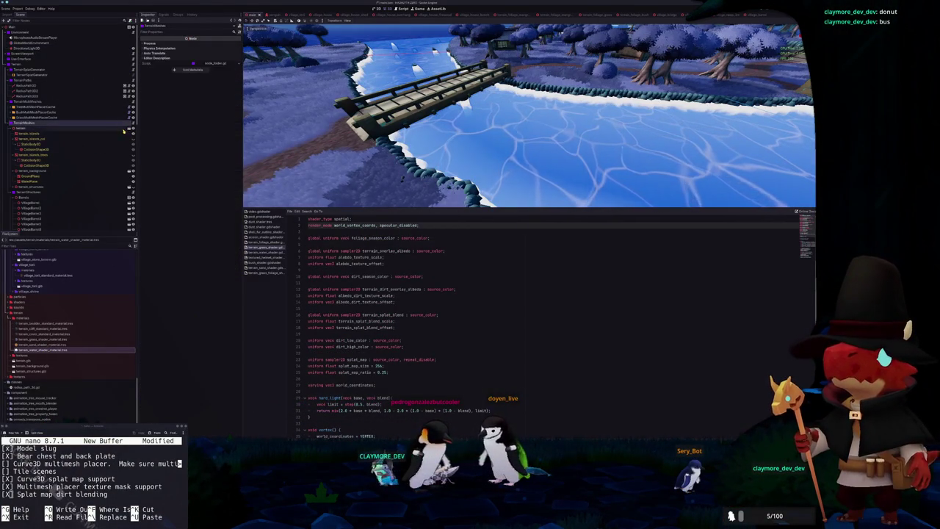
Select the terrain_islands mesh and inspect its second surface override material and albedo texture
click(129, 129)
click(408, 234)
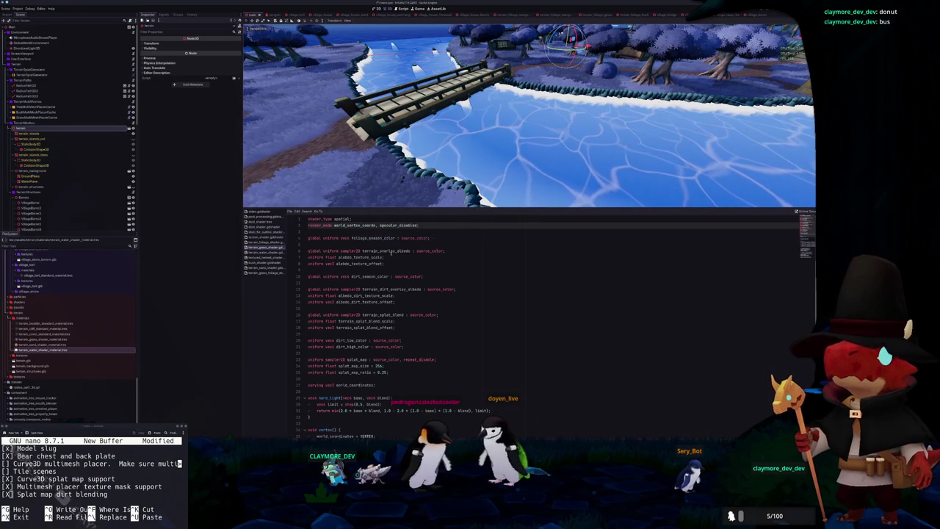
click(103, 134)
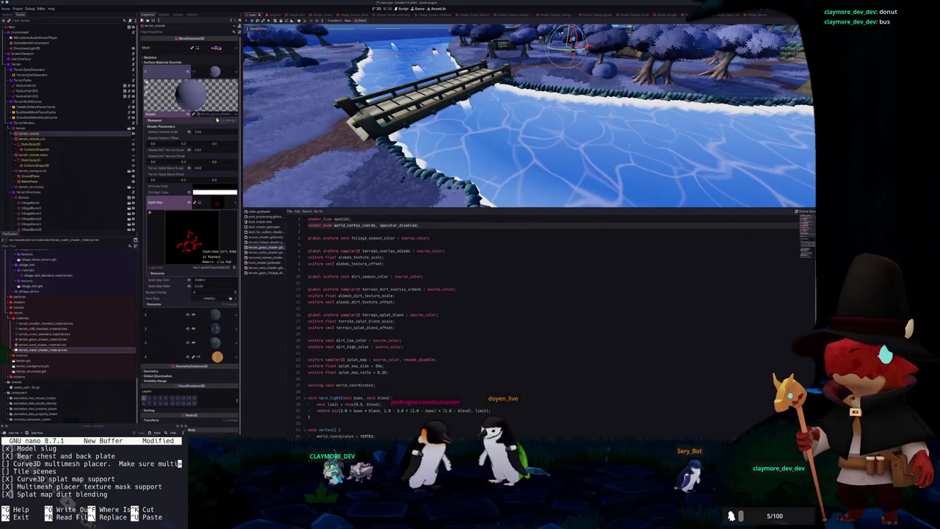
click(211, 71)
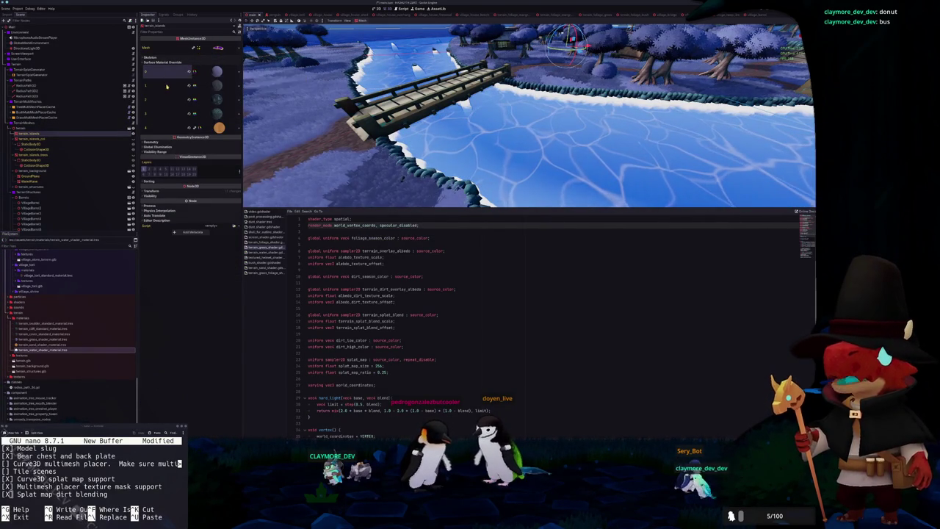
click(215, 86)
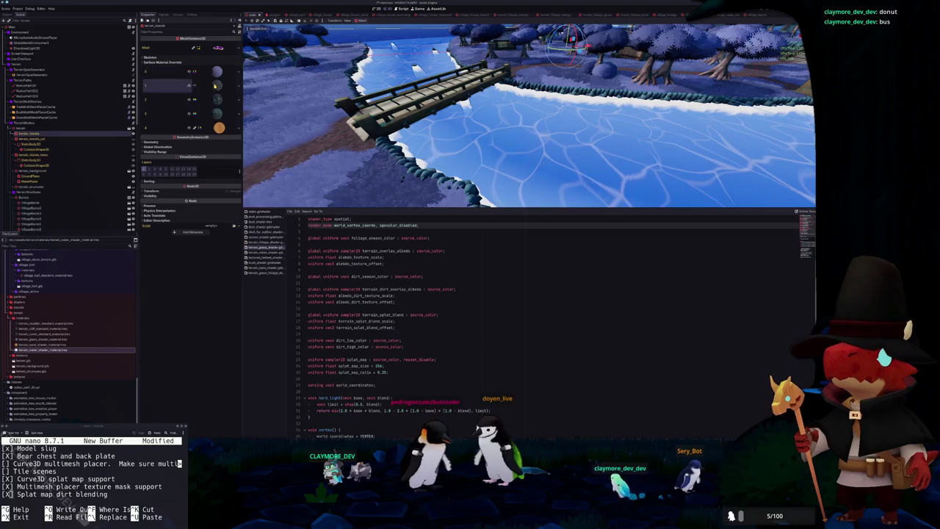
click(193, 311)
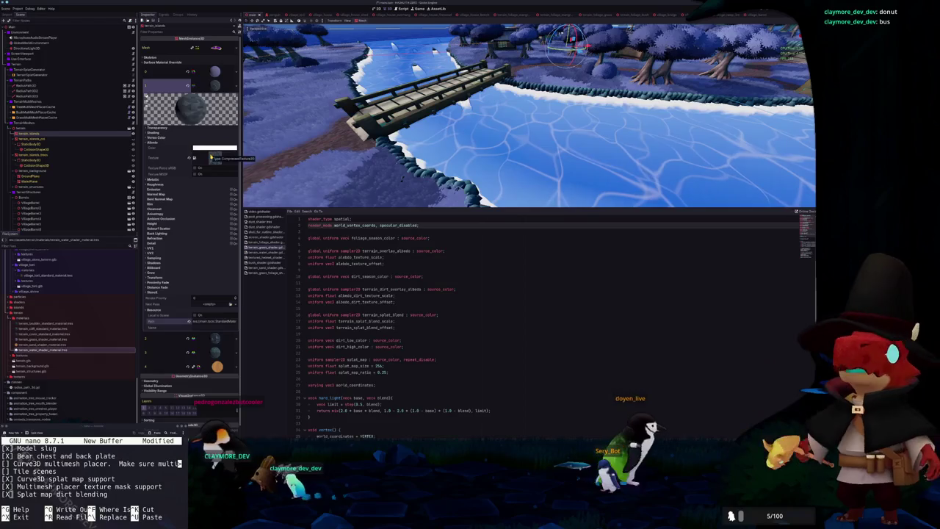
click(211, 157)
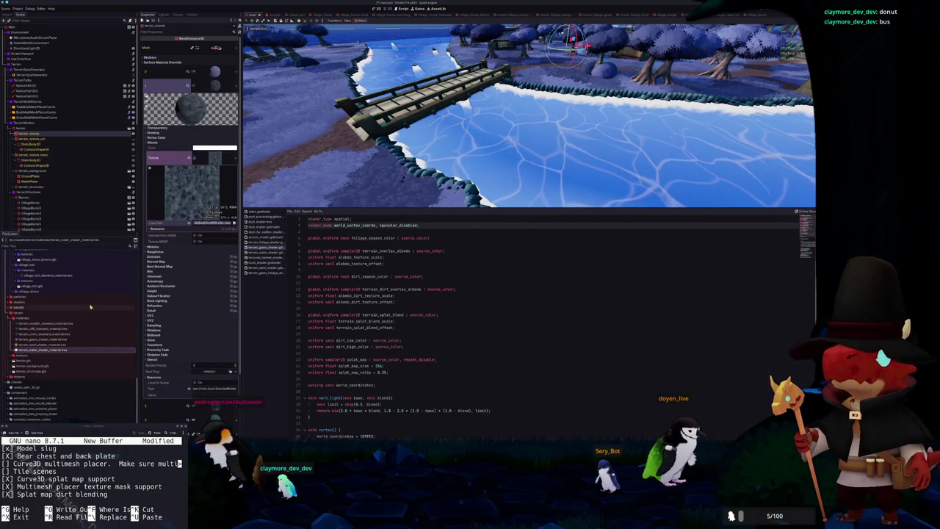
Assign terrain_boulder_standard_material to override slot 2 and terrain_cliff_standard_material to slot 1
click(45, 323)
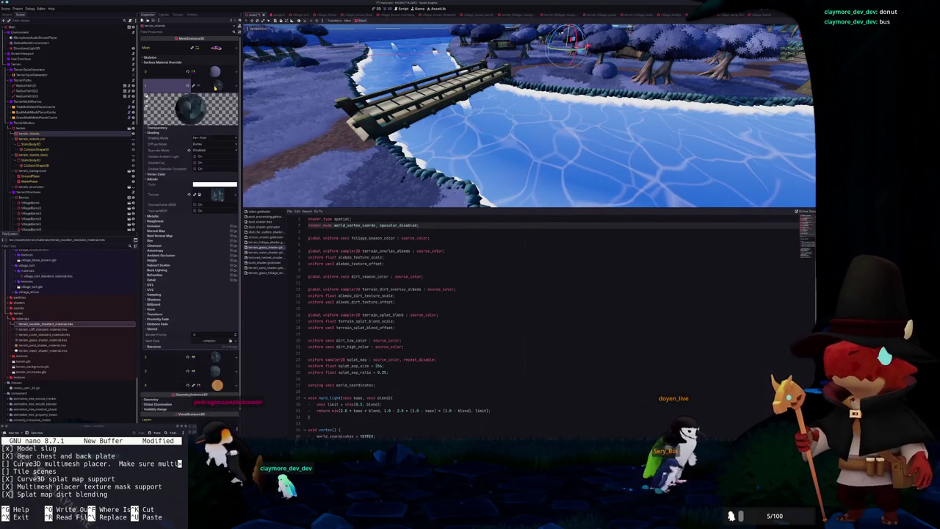
click(216, 87)
click(214, 100)
click(214, 172)
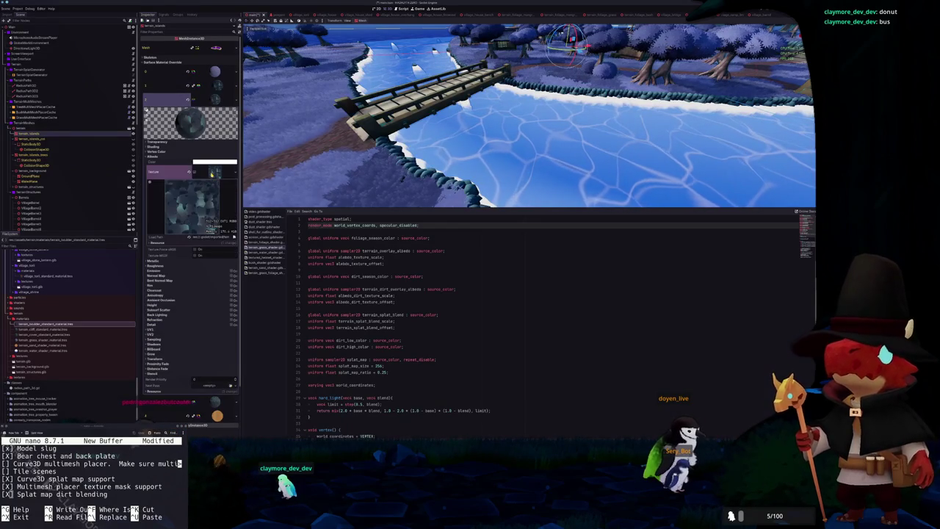
click(213, 173)
drag(43, 326, 205, 101)
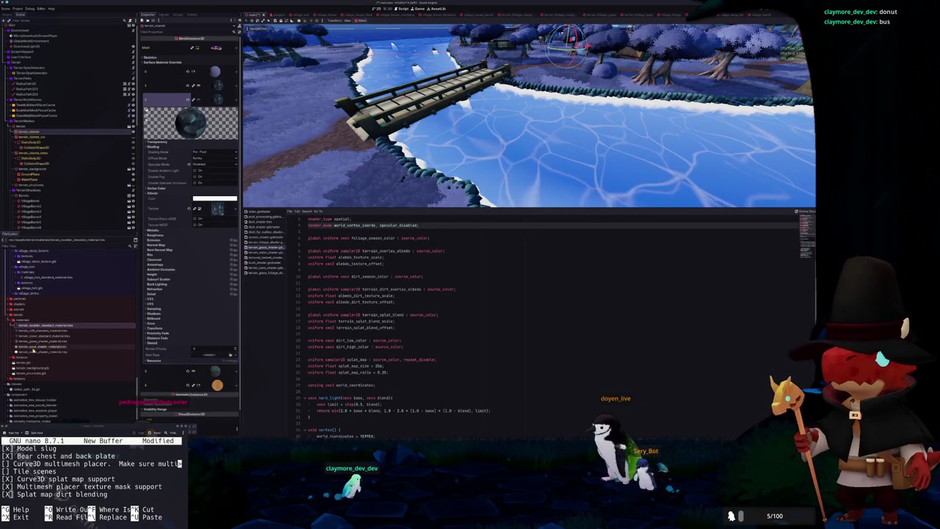
mouse_move(41, 331)
mouse_down()
mouse_move(125, 132)
mouse_move(214, 87)
mouse_up()
scroll(401, 118, up, 5)
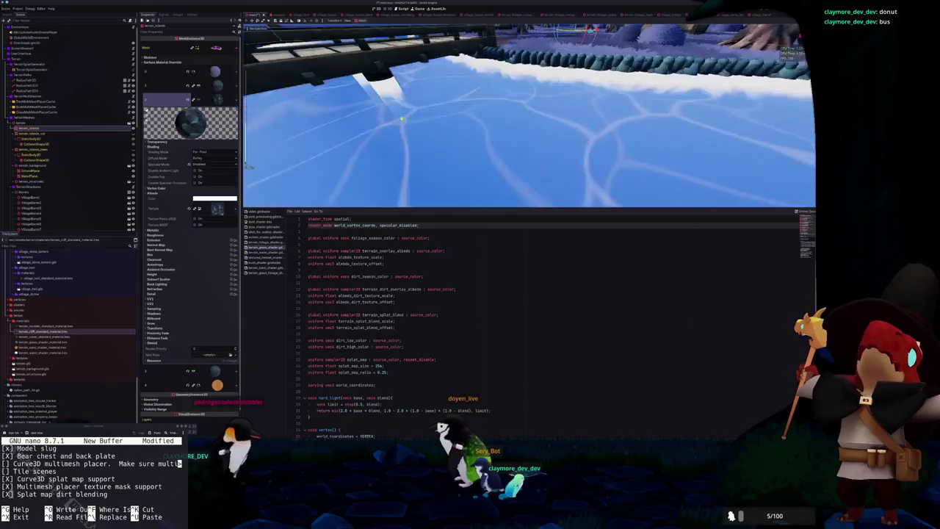
scroll(401, 118, down, 10)
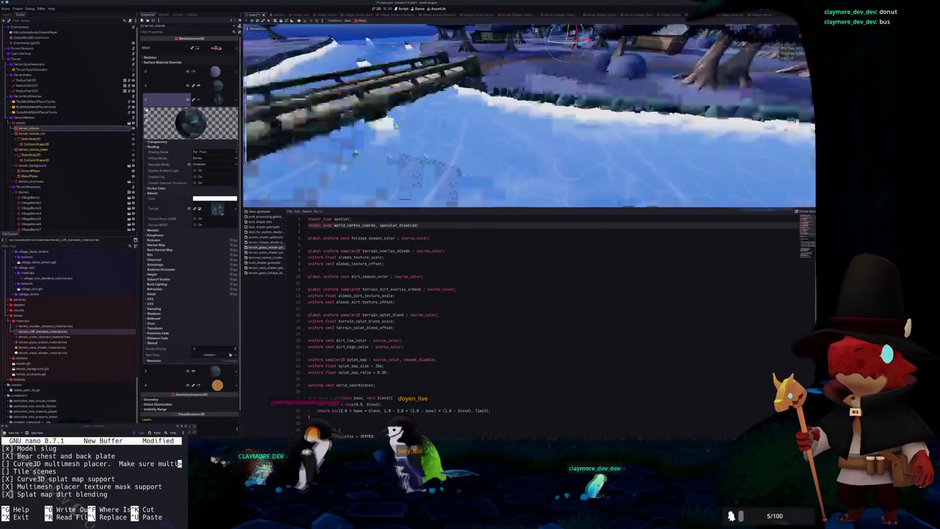
scroll(424, 138, down, 3)
scroll(424, 138, up, 8)
scroll(424, 138, down, 4)
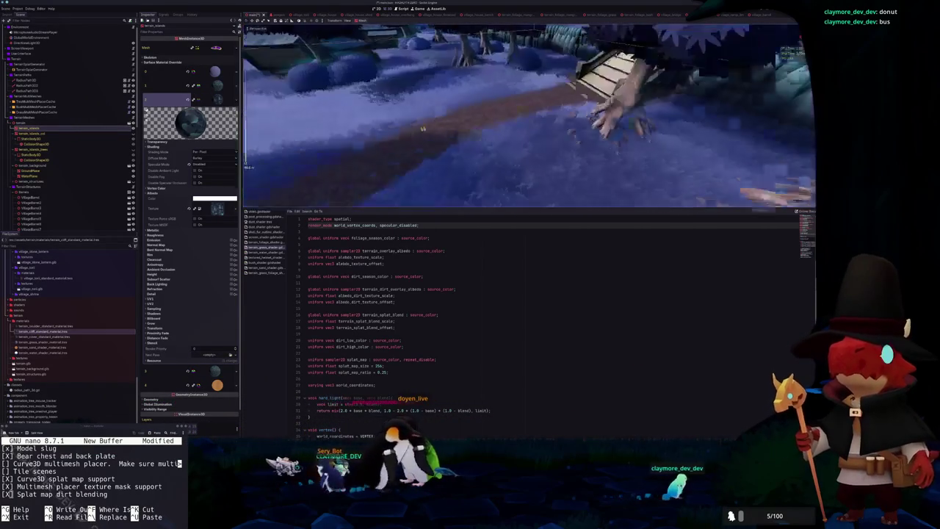
scroll(424, 138, up, 6)
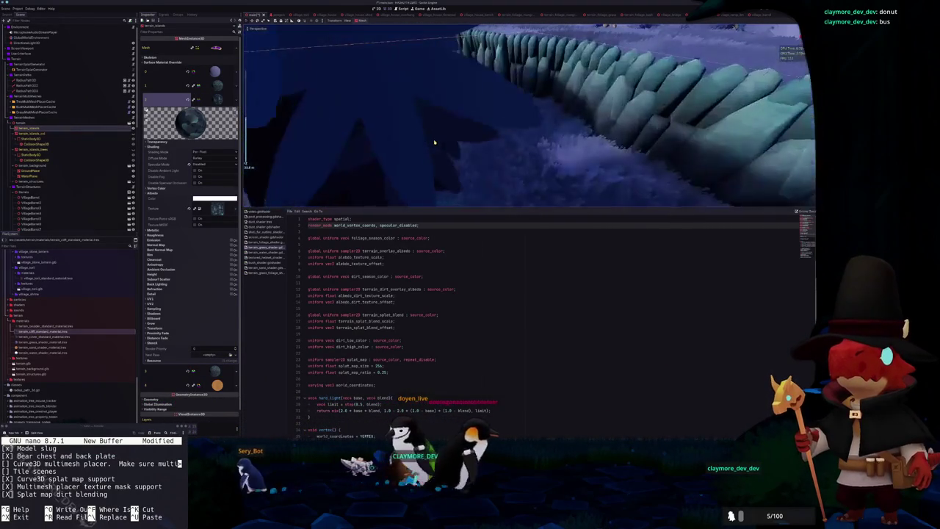
scroll(434, 142, down, 4)
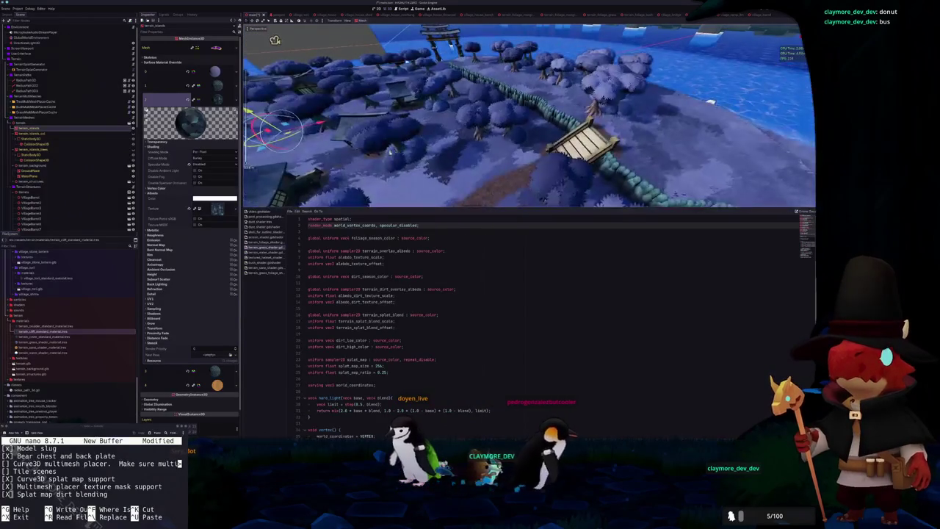
scroll(364, 149, up, 3)
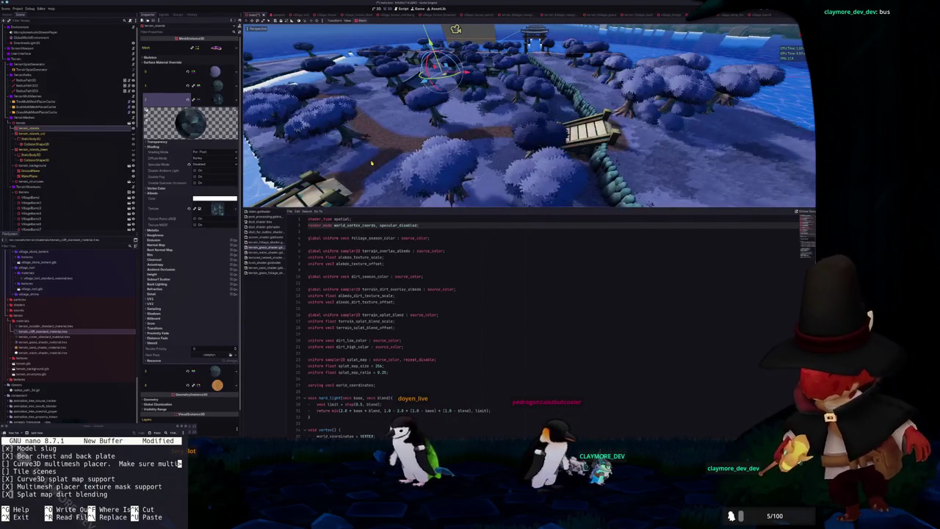
scroll(372, 163, up, 3)
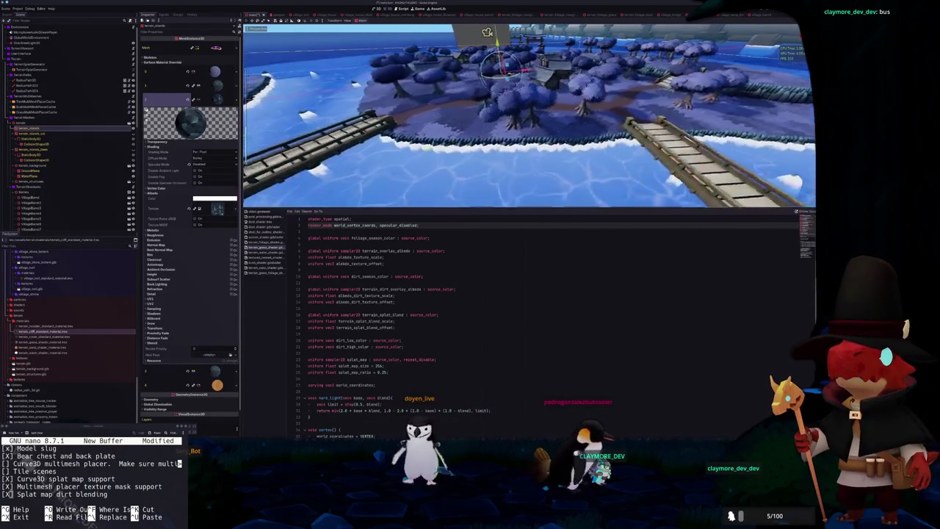
scroll(529, 118, up, 5)
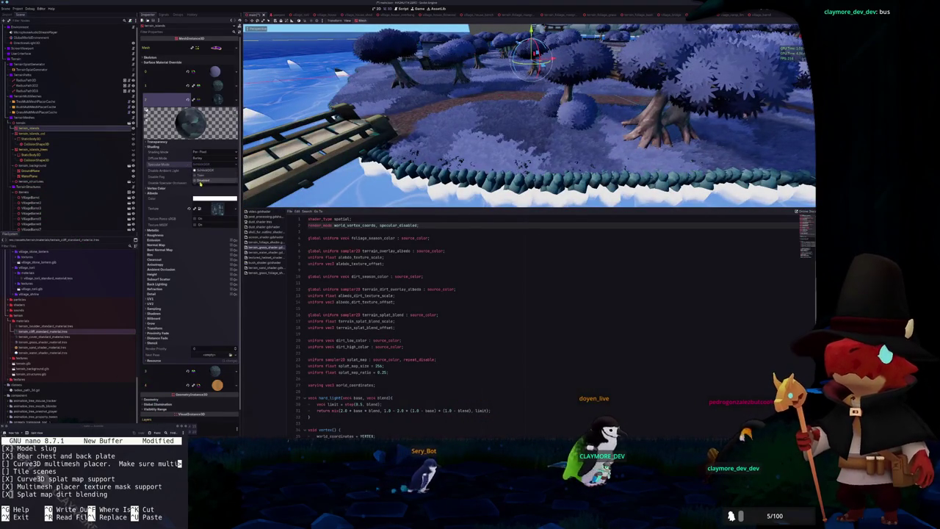
scroll(528, 118, down, 5)
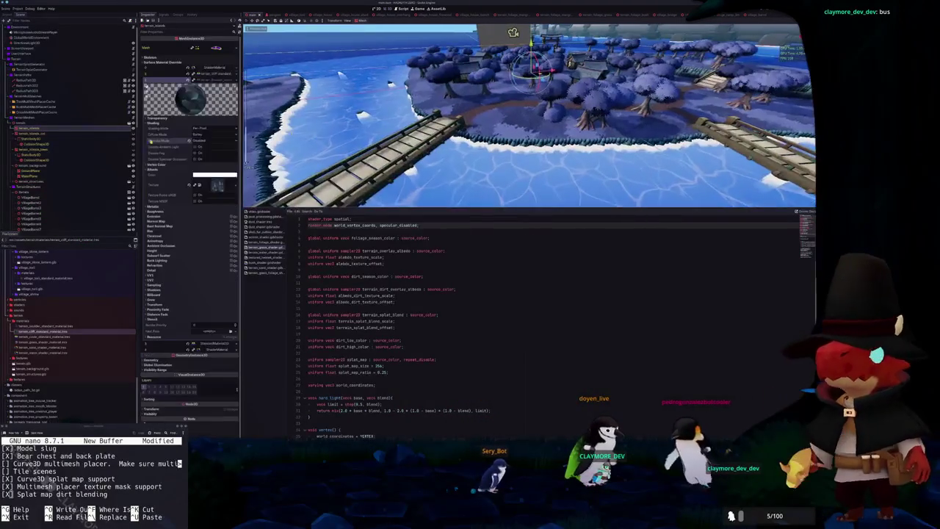
Assign terrain_cover_standard_material to surface material override slot 3
click(195, 100)
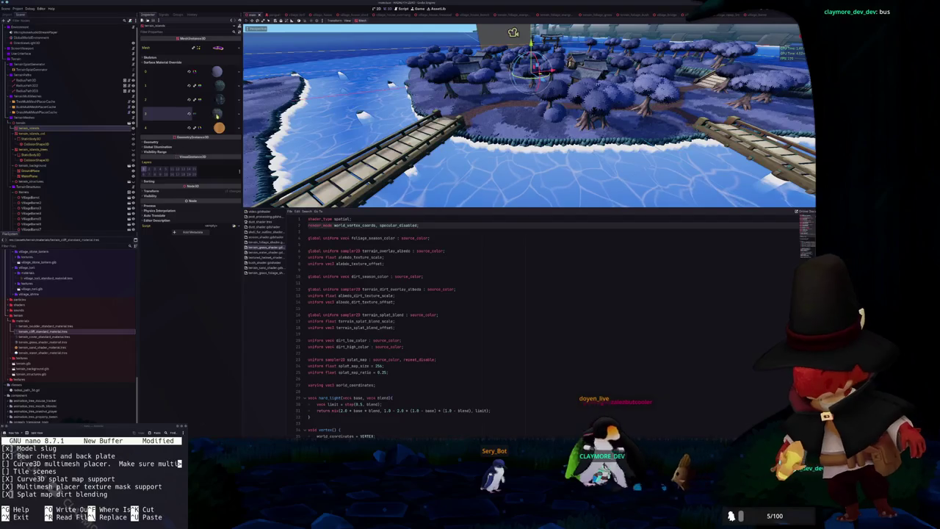
click(193, 340)
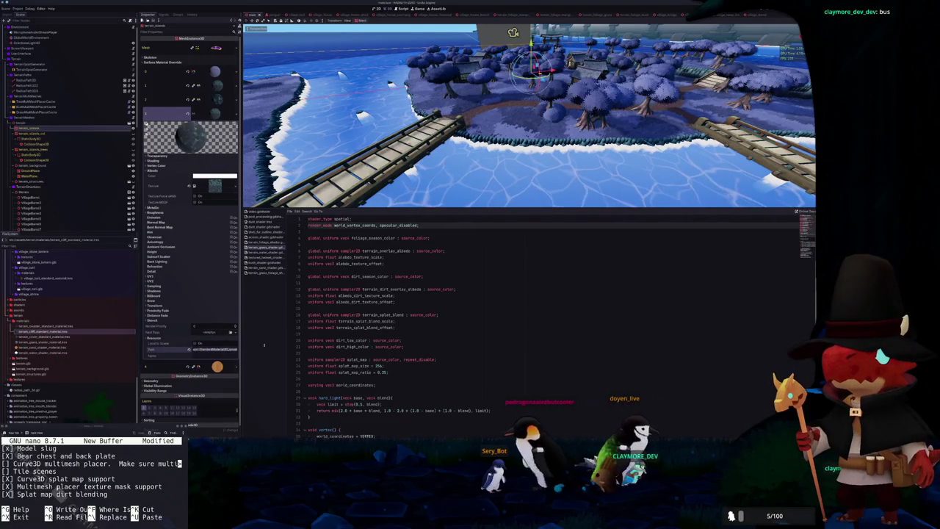
click(213, 114)
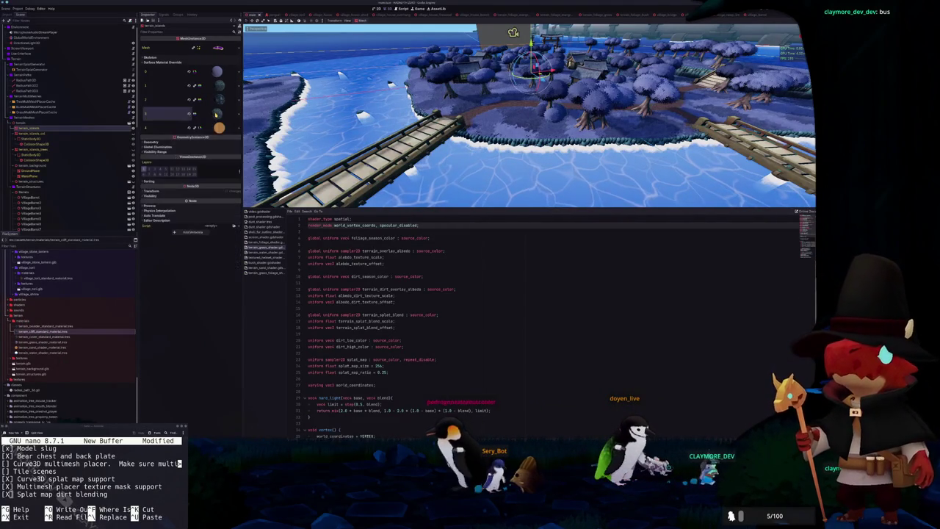
drag(34, 337, 185, 147)
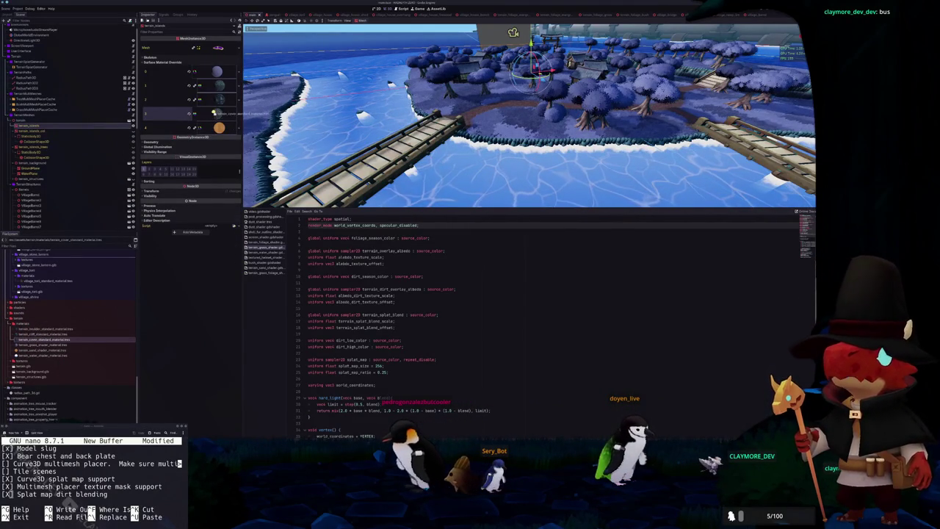
drag(213, 113, 215, 115)
click(214, 114)
click(215, 115)
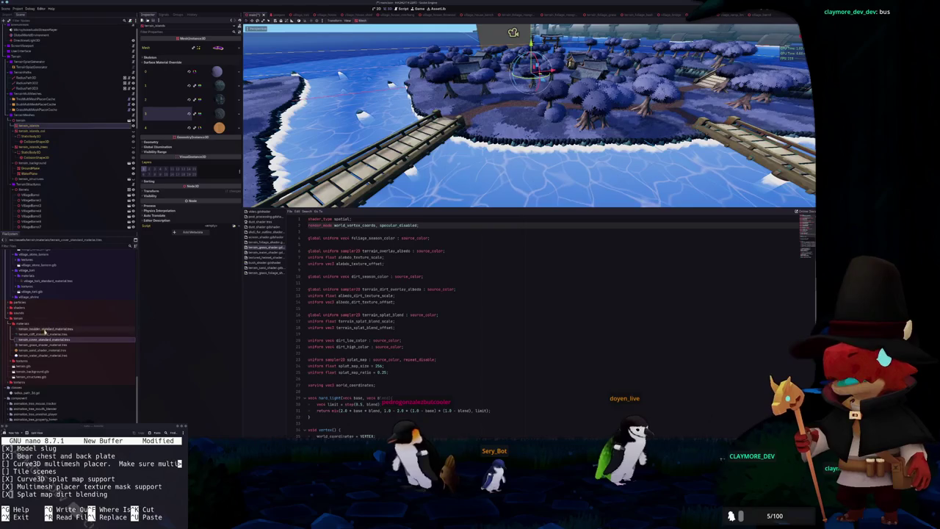
Put terrain_cliff_standard_material on slot 3 and terrain_cover_standard_material on slot 1
drag(46, 332, 219, 116)
click(220, 116)
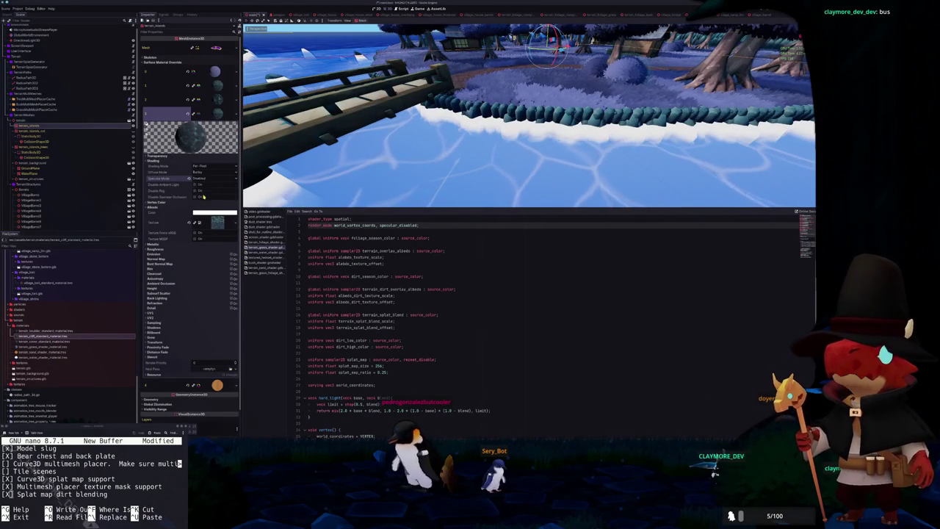
click(212, 114)
click(218, 86)
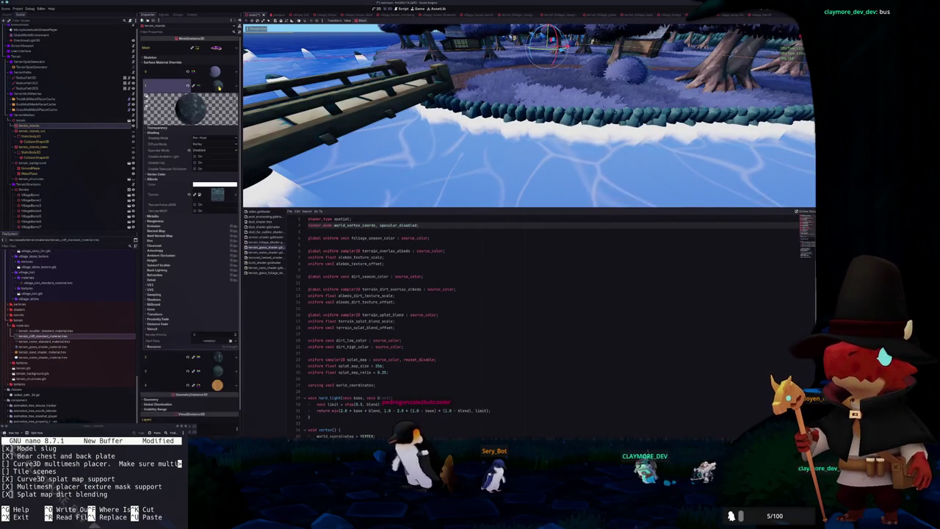
mouse_move(32, 343)
mouse_down()
mouse_move(184, 184)
mouse_move(204, 87)
mouse_move(218, 86)
mouse_up()
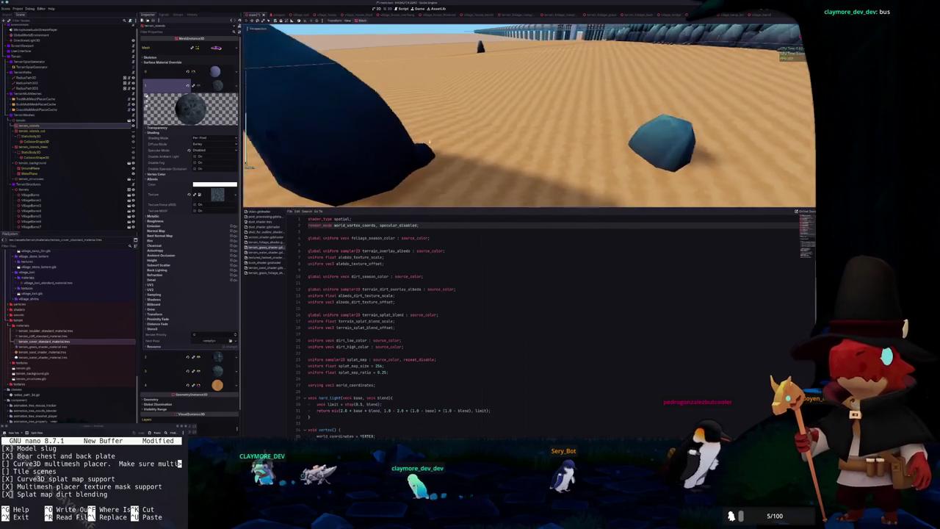
Fly over the village and inspect the sand shader material on surface slot 4
key(w)
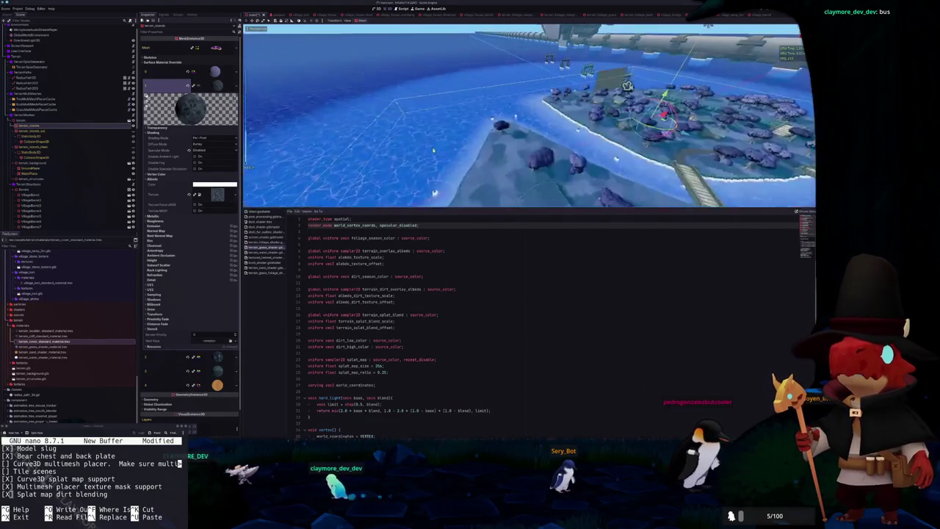
key(w)
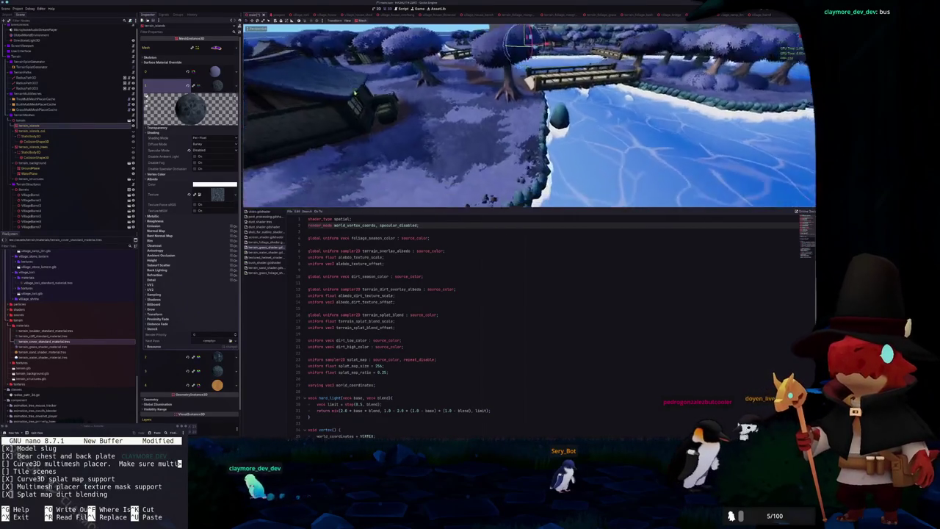
key(s)
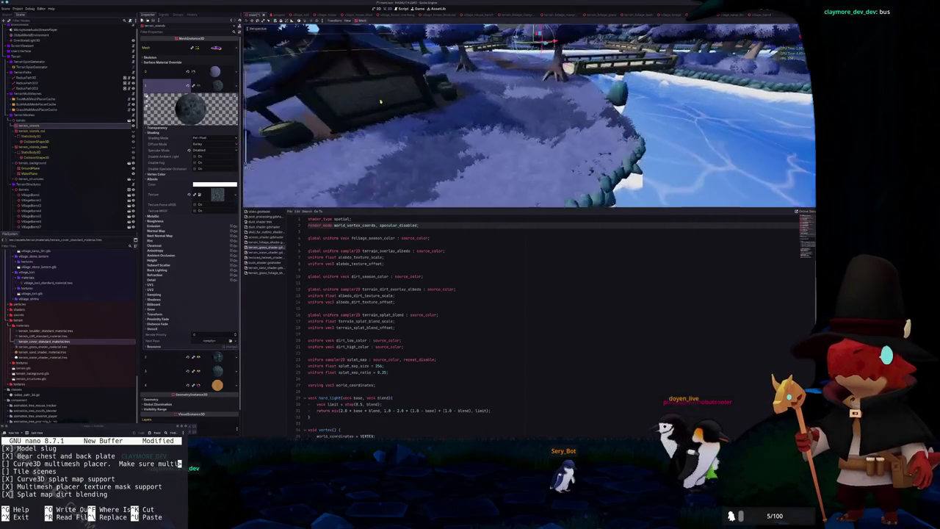
click(216, 384)
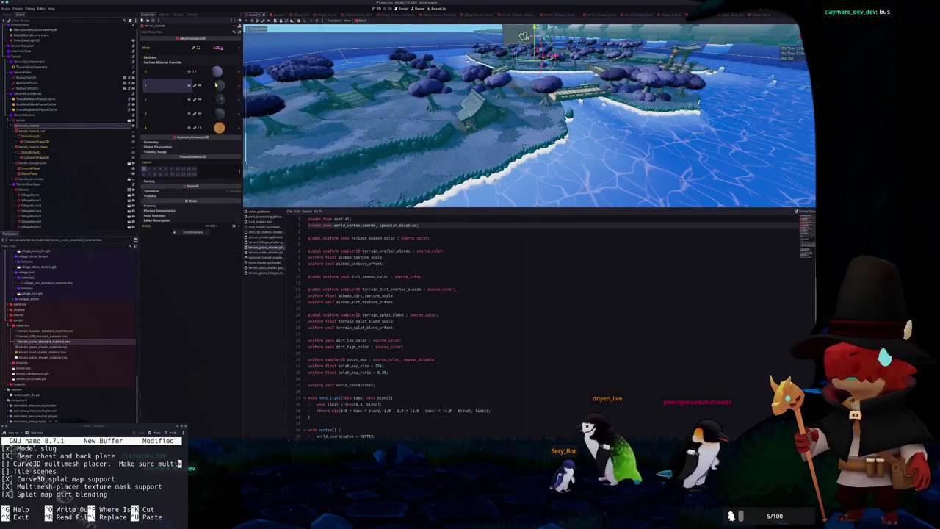
scroll(198, 353, down, 5)
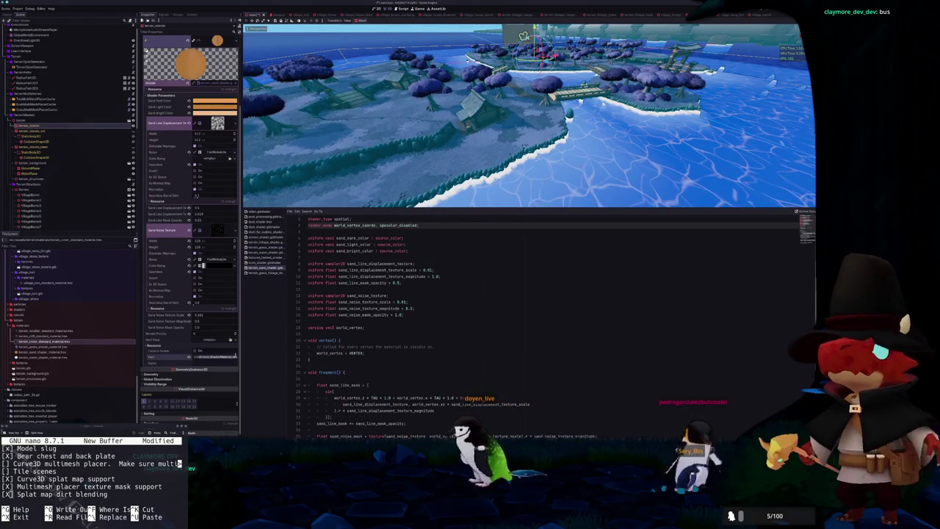
click(42, 351)
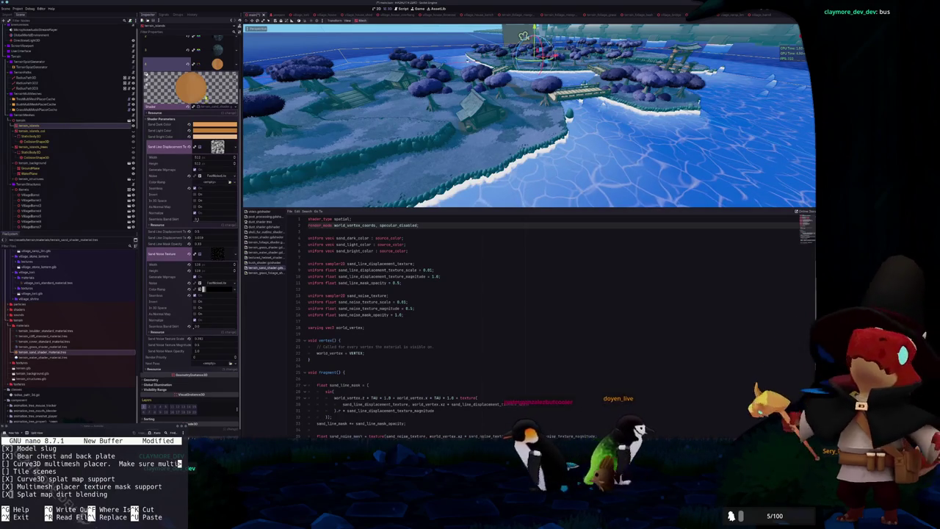
click(29, 126)
Save surface override slot 0's material into the terrain folder via Save Resource As
click(216, 73)
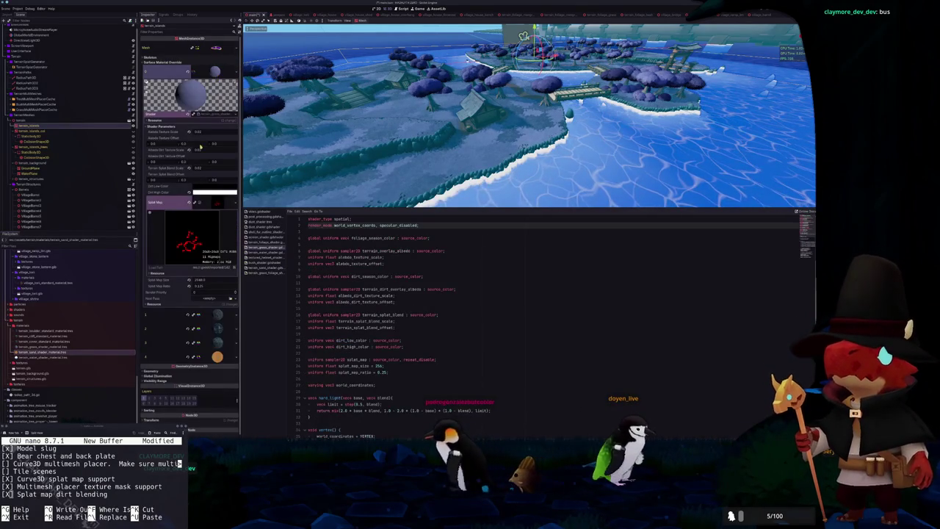
click(202, 303)
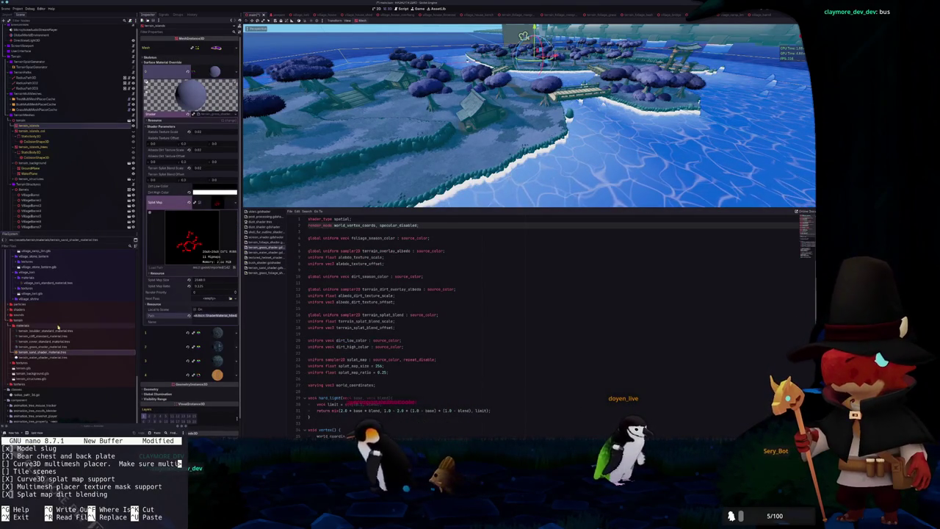
click(237, 71)
click(207, 140)
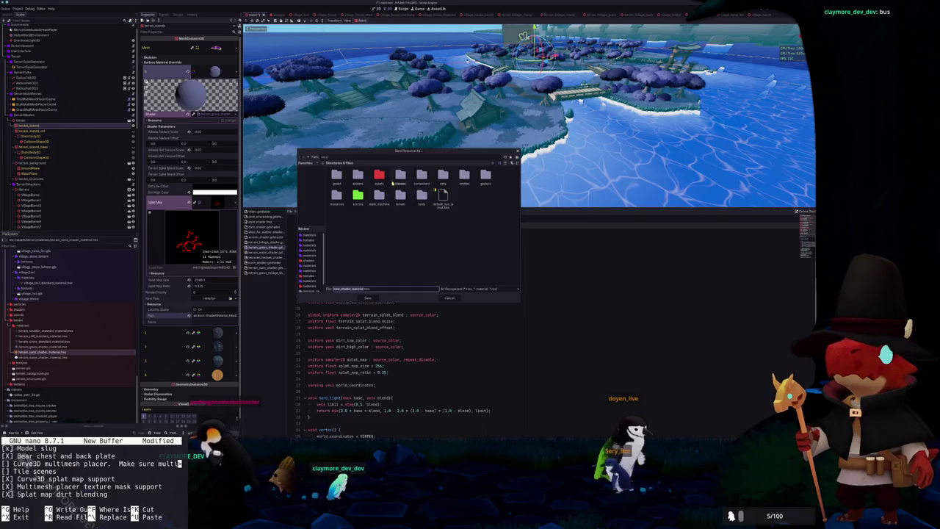
double_click(400, 195)
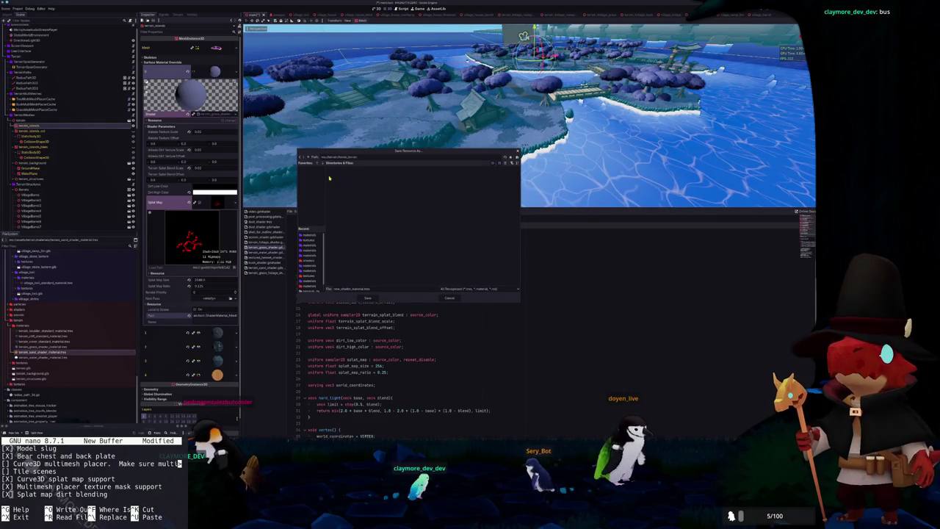